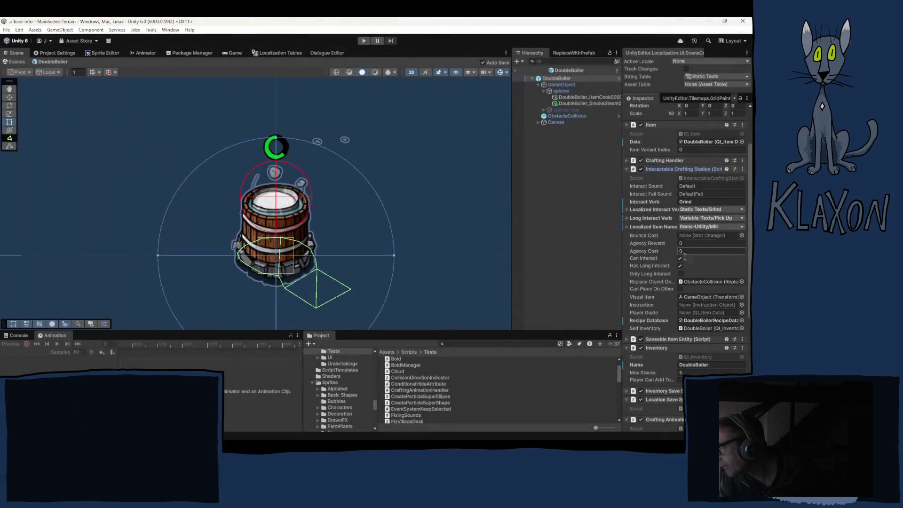
Step: Open HoneycombSeparation_Recipe from DoubleBoilerRecipeDatabase's Element 0 to view its name, ingredients and product
left_click(697, 323)
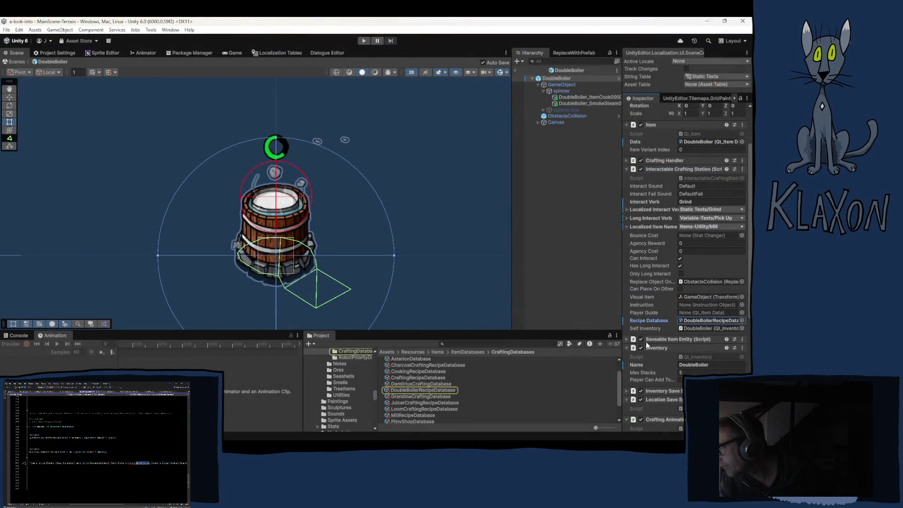
left_click(419, 389)
left_click(688, 154)
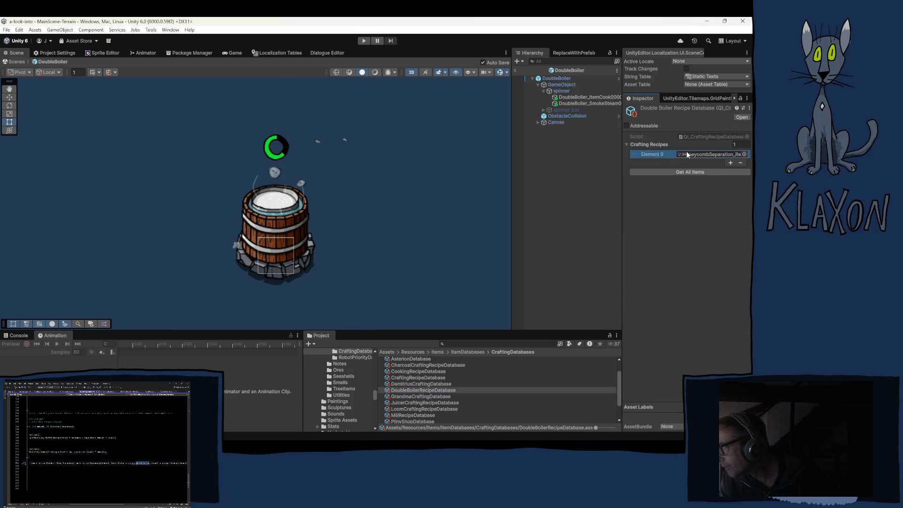
left_click(425, 390)
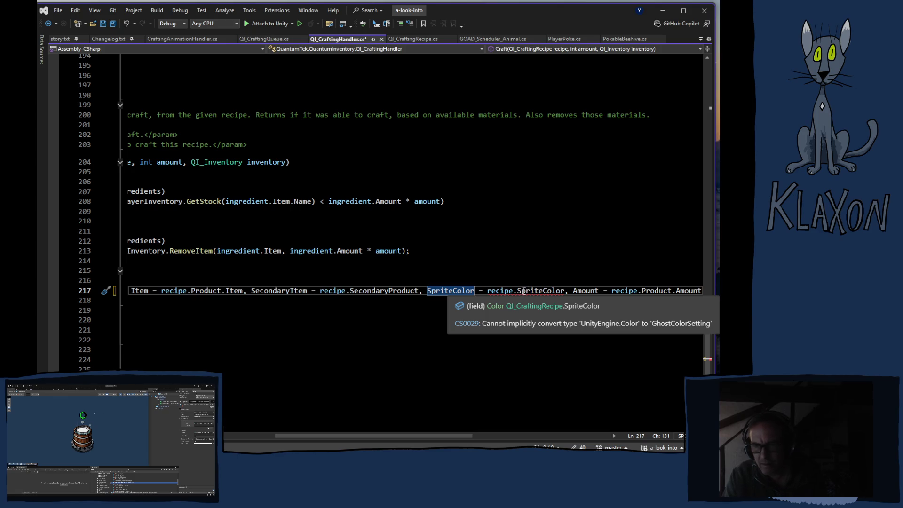
Step: Check QI_CraftingRecipe.cs, where SpriteColor is declared as a Color defaulting to Color.white
left_click_drag(707, 338, 692, 72)
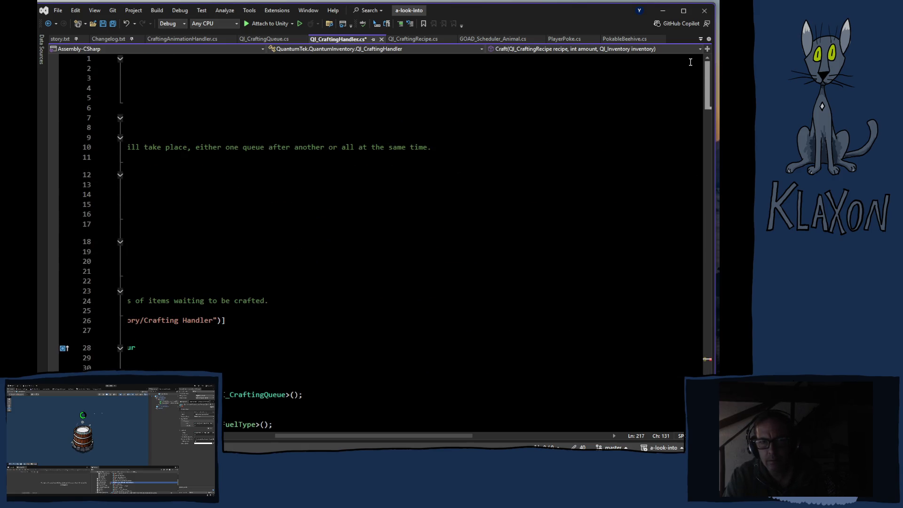
left_click_drag(436, 436, 384, 436)
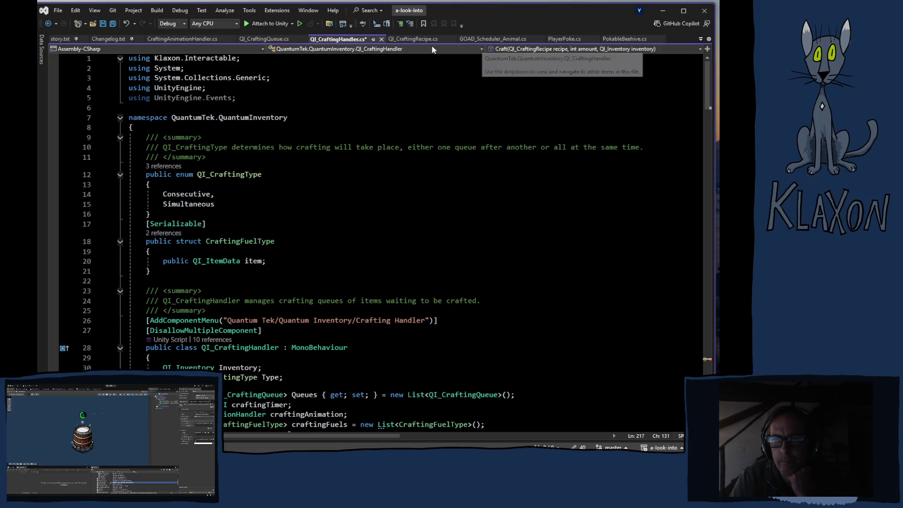
left_click(413, 39)
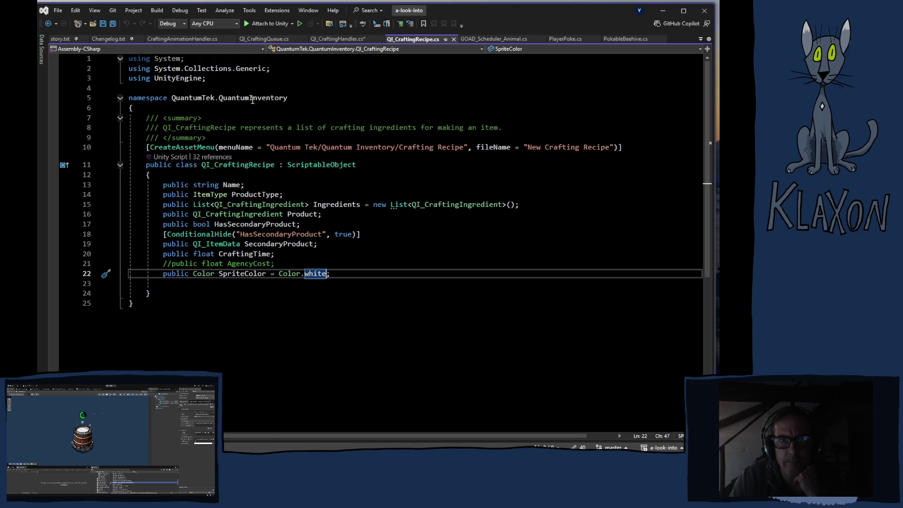
Step: Change the SpriteColor type in QI_CraftingQueue.cs from GhostColorSetting to Color and save
left_click(191, 39)
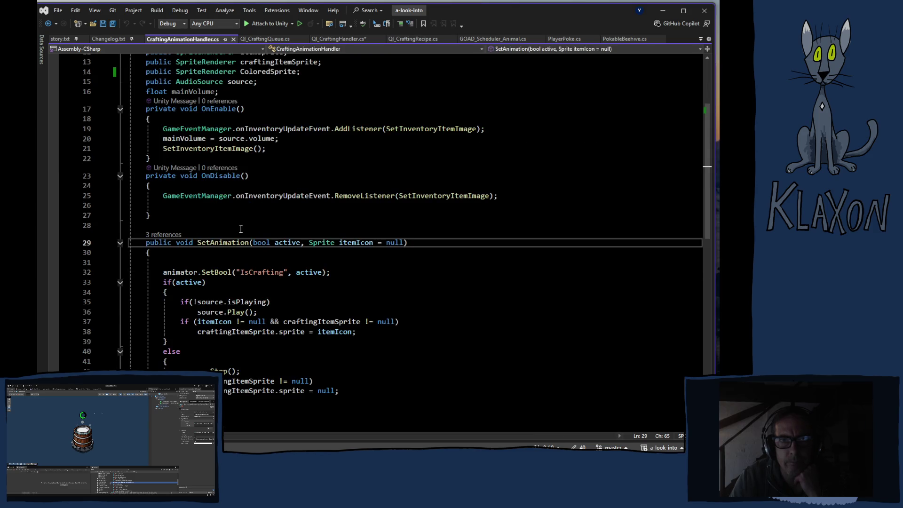
scroll(239, 225, "up", 4)
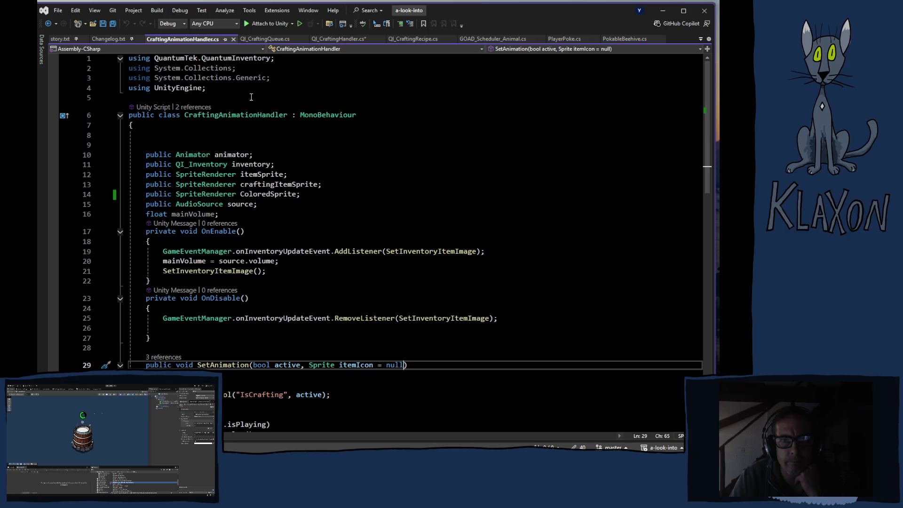
scroll(350, 252, "down", 2)
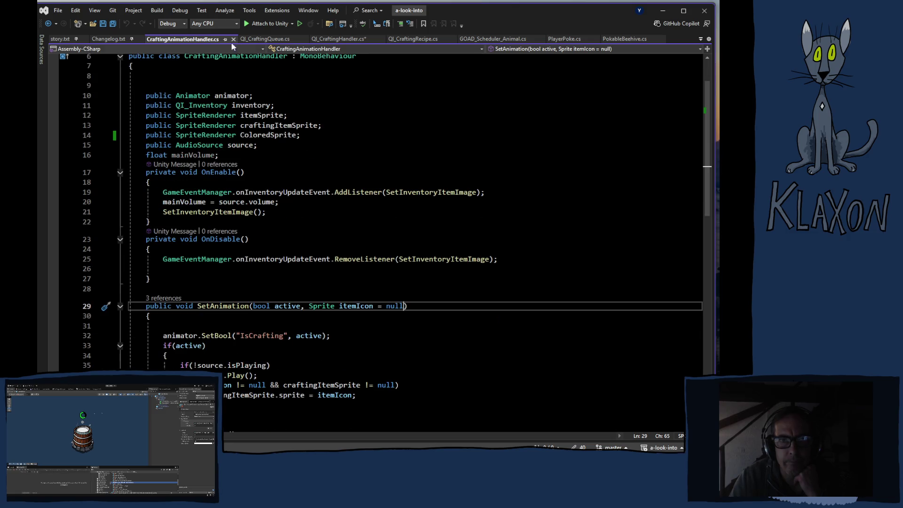
left_click(254, 40)
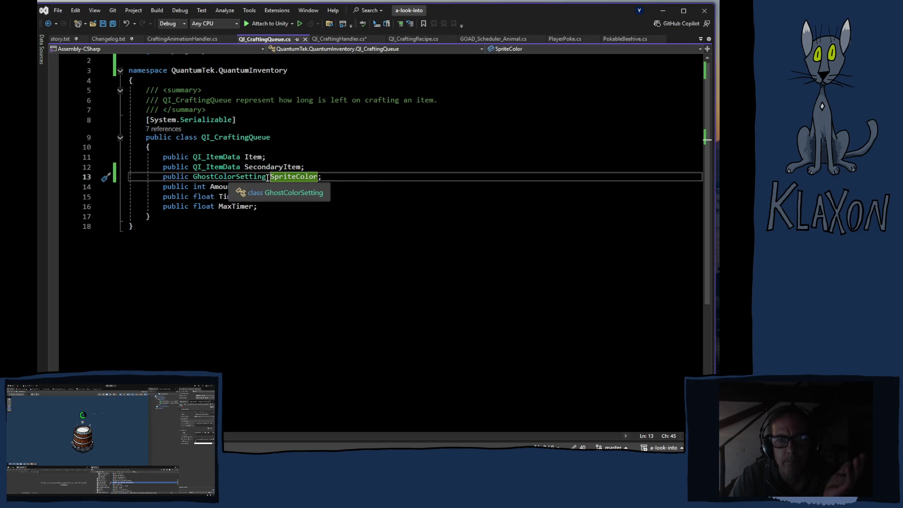
left_click(237, 180)
left_click_drag(237, 180, 194, 179)
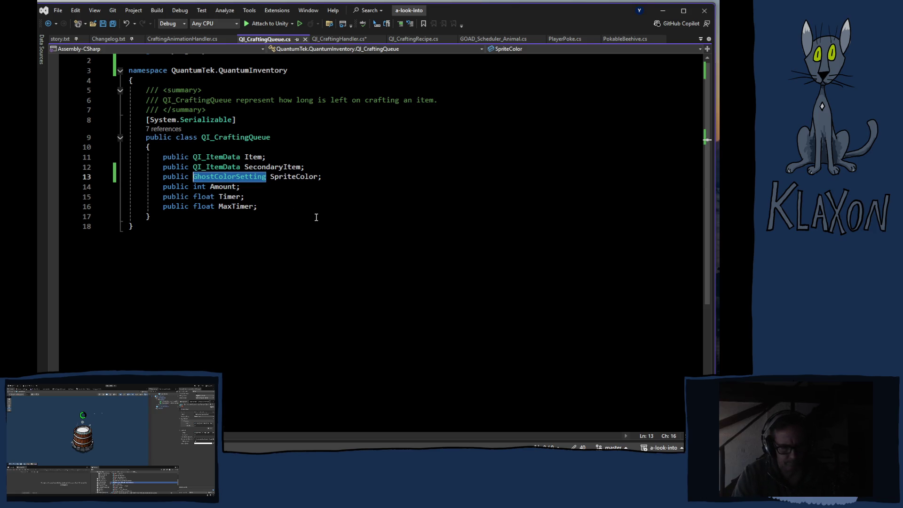
type("Color")
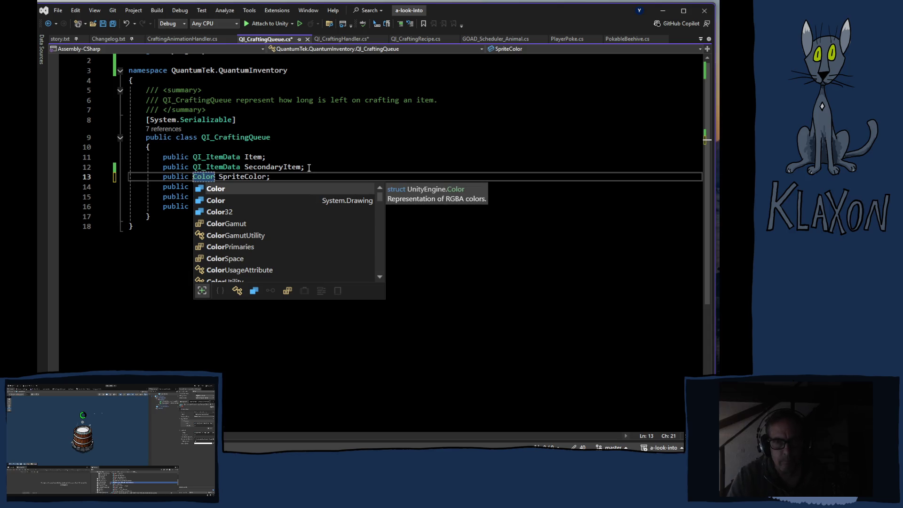
left_click(287, 148)
scroll(278, 188, "up", 1)
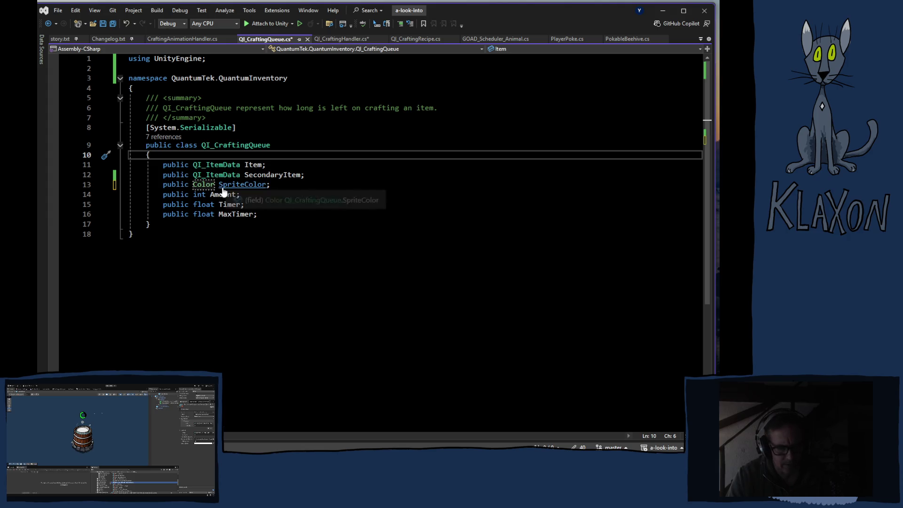
key("ctrl+s")
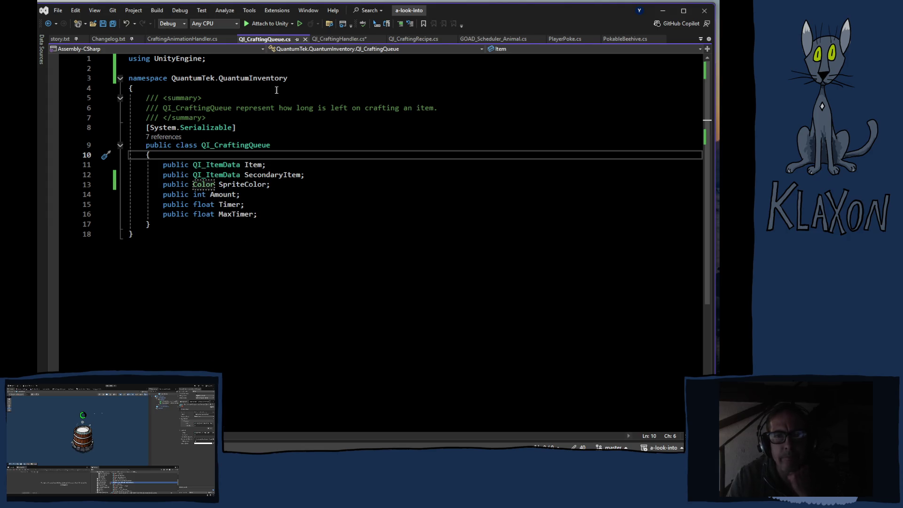
left_click(348, 40)
Step: Find the SetAnimation call on line 130 of QI_CraftingHandler.cs and jump to its definition with F12
scroll(461, 350, "down", 20)
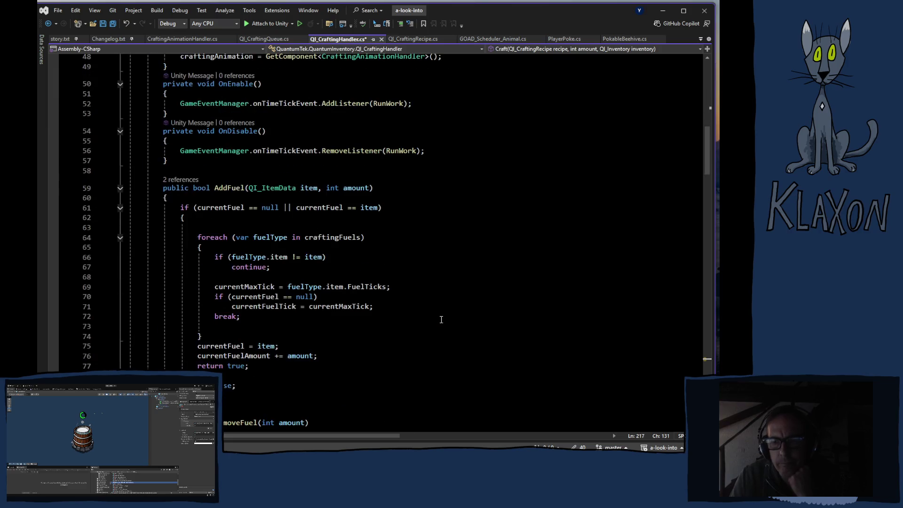
scroll(460, 351, "down", 18)
scroll(469, 354, "down", 20)
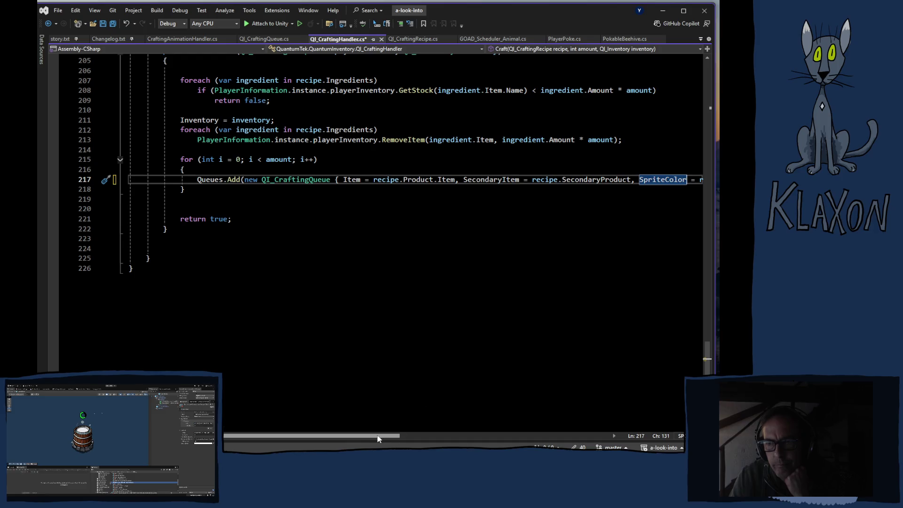
mouse_move(350, 438)
left_mouse_down()
mouse_move(415, 440)
mouse_move(338, 448)
left_mouse_up()
scroll(258, 238, "up", 11)
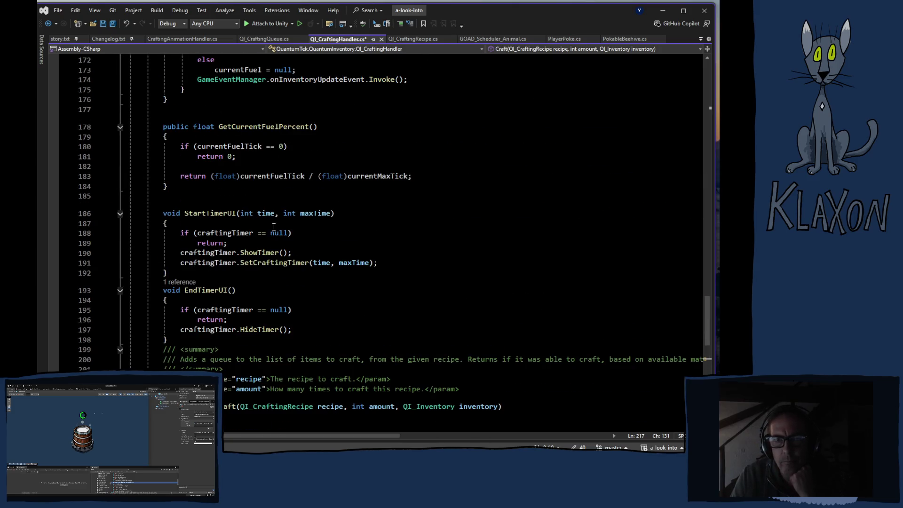
scroll(341, 312, "up", 6)
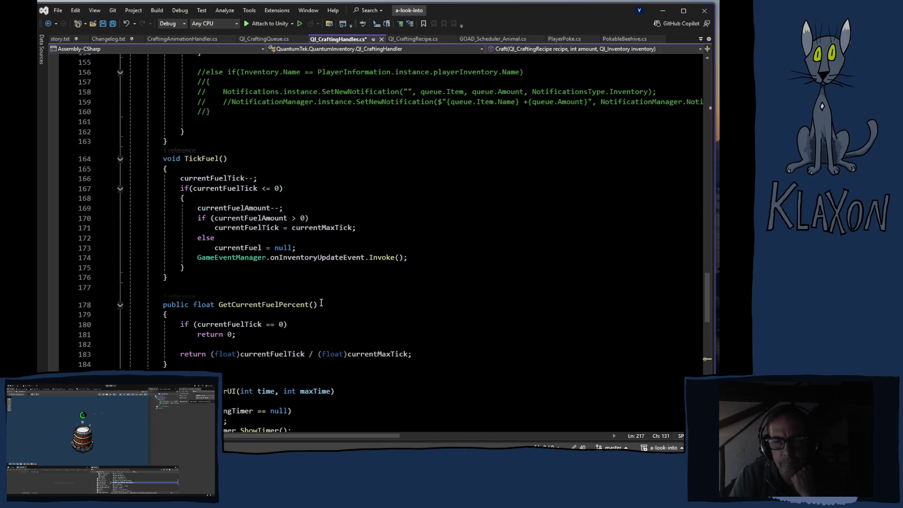
scroll(300, 337, "up", 8)
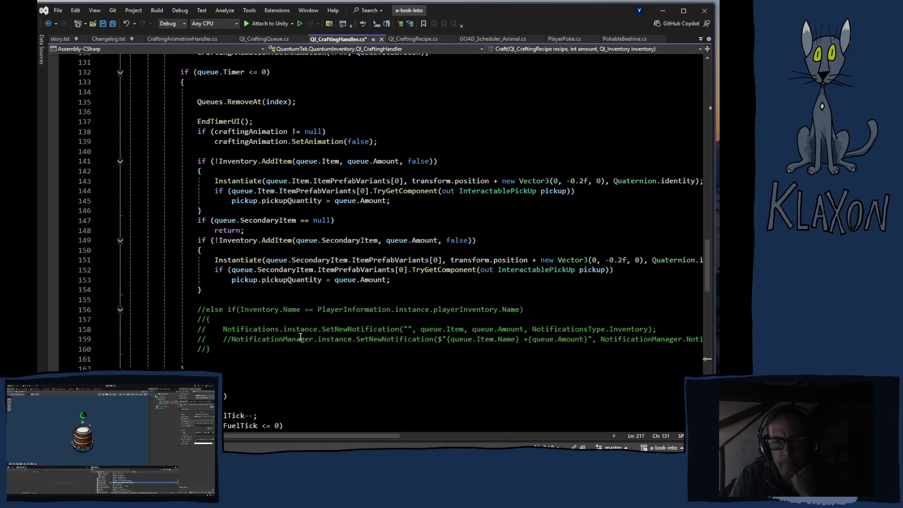
scroll(300, 337, "up", 8)
left_click(278, 153)
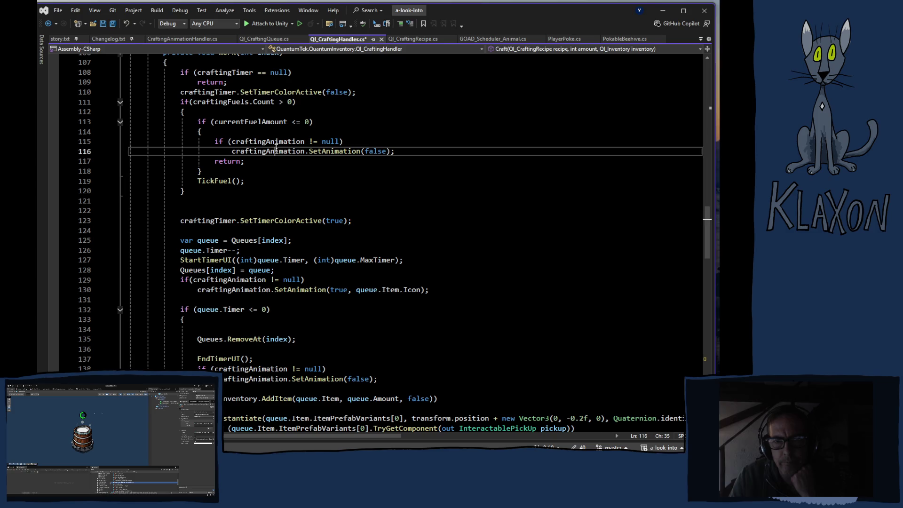
left_click(293, 291)
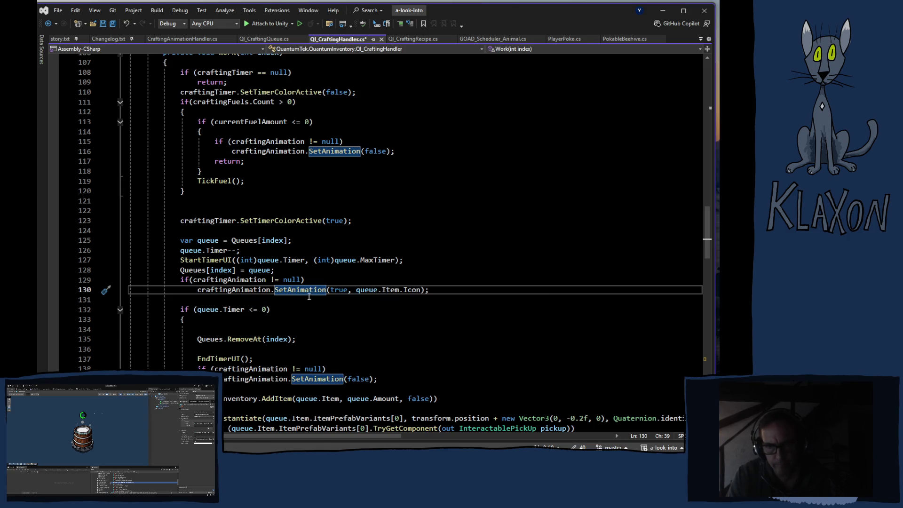
key("F12")
scroll(405, 272, "down", 2)
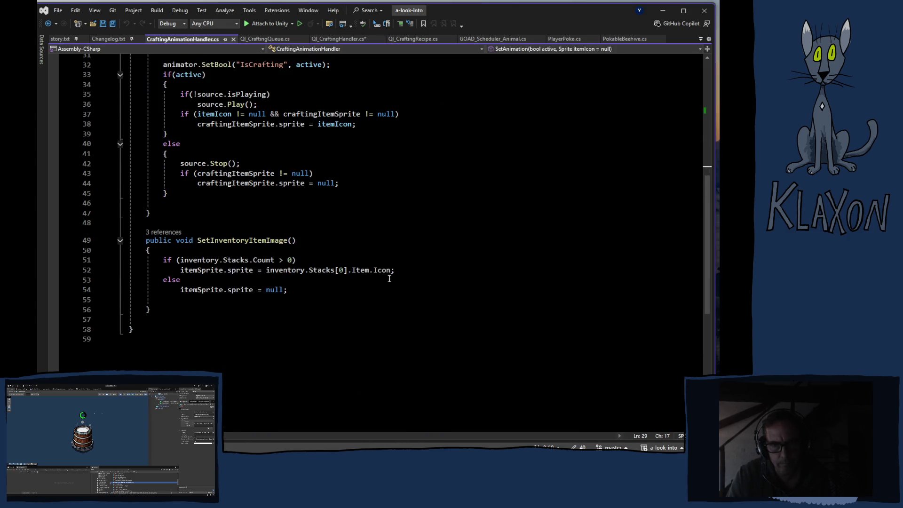
Step: Add a 'Color spriteColor' parameter to SetAnimation, placed right after 'bool active'
scroll(256, 292, "up", 6)
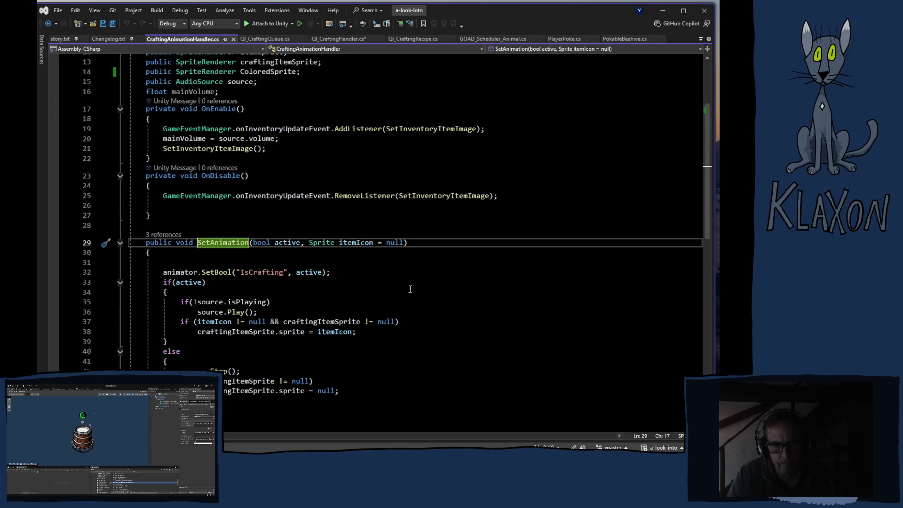
left_click(405, 242)
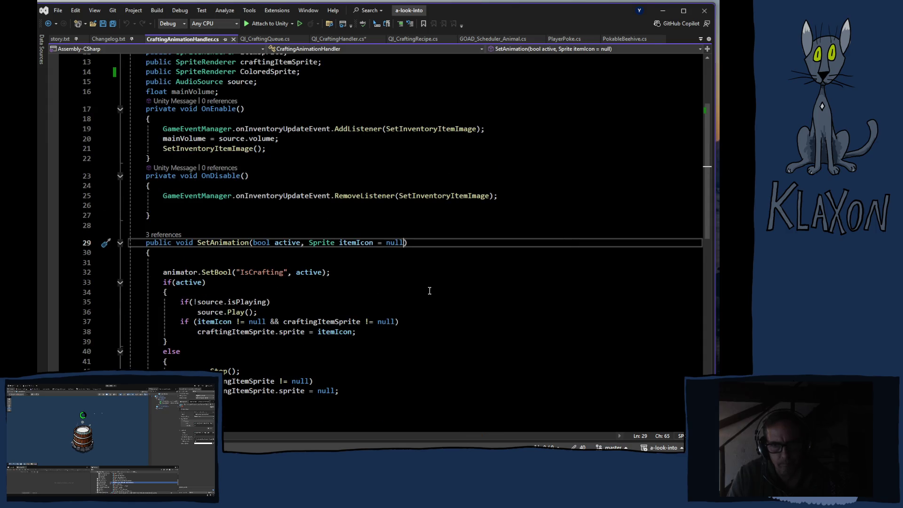
type(", Col")
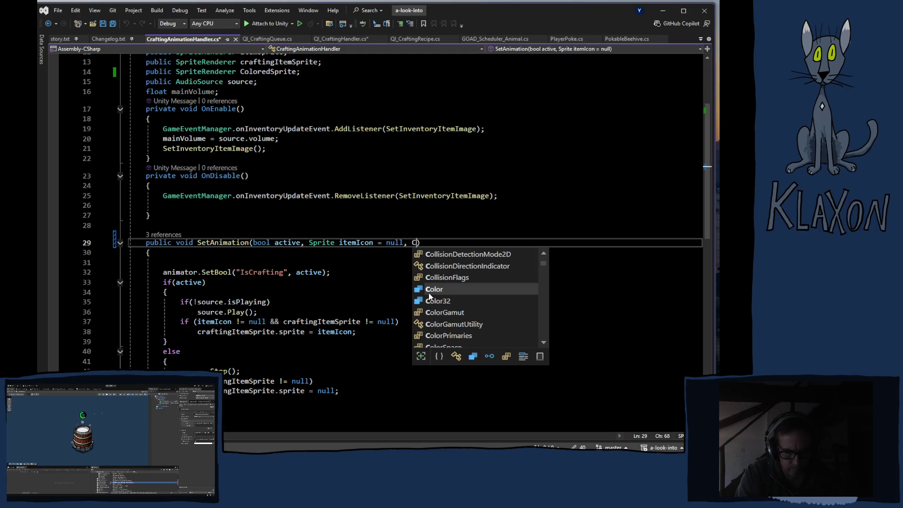
type("or s")
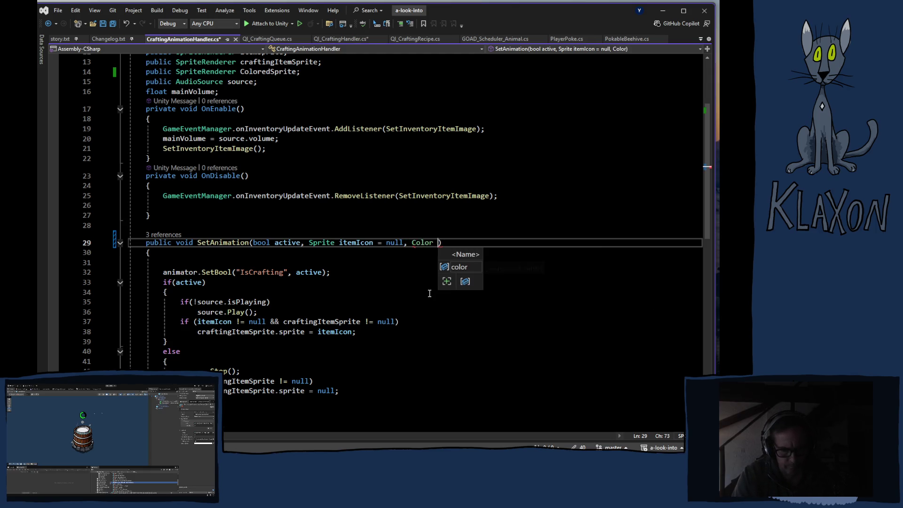
type("priteCol")
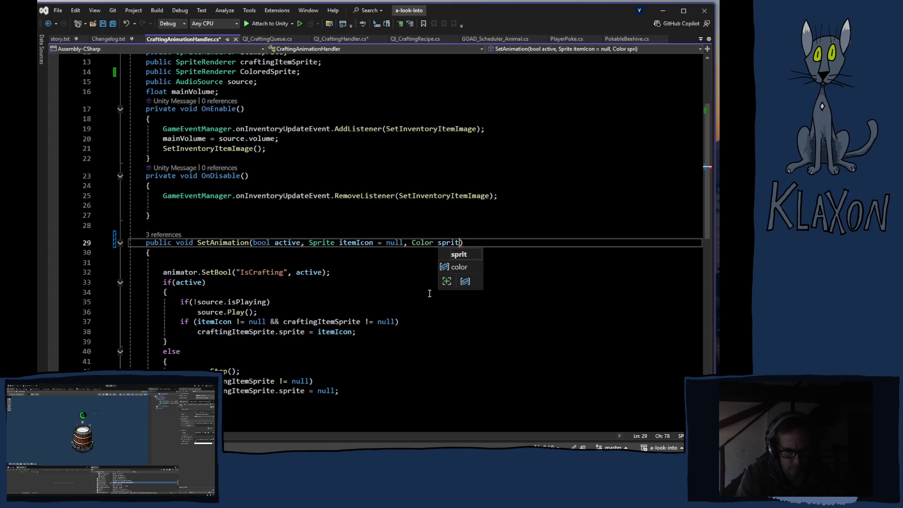
type("or")
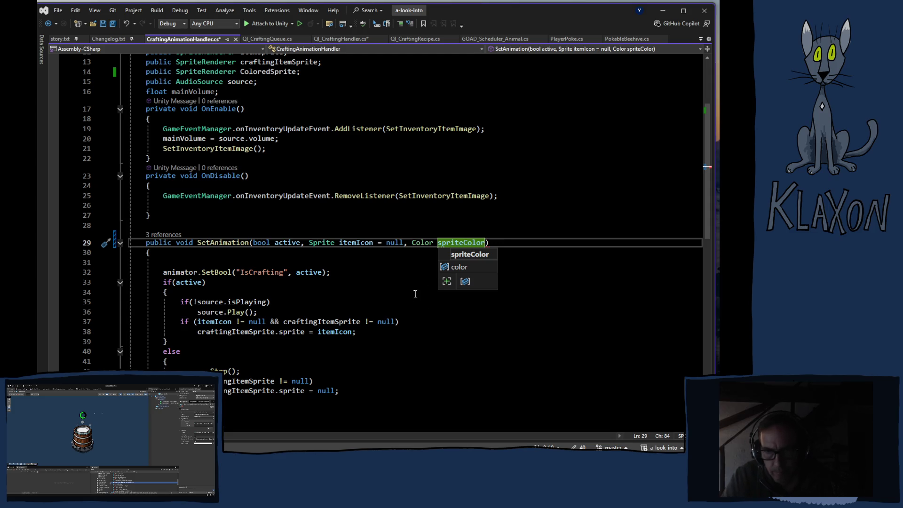
left_click(341, 312)
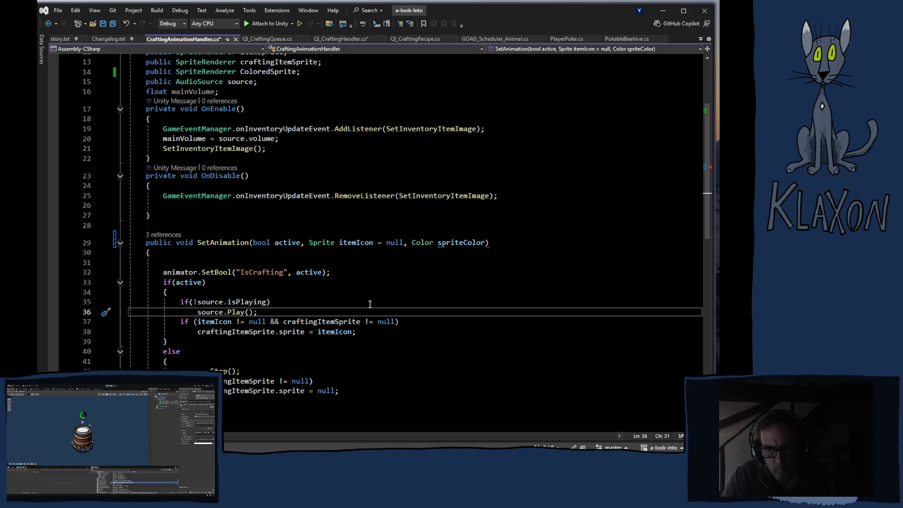
mouse_move(486, 242)
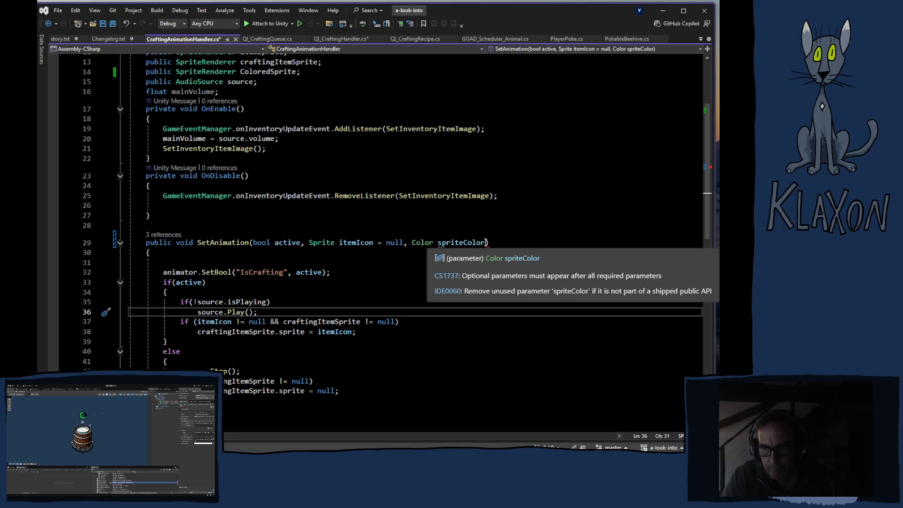
mouse_move(421, 243)
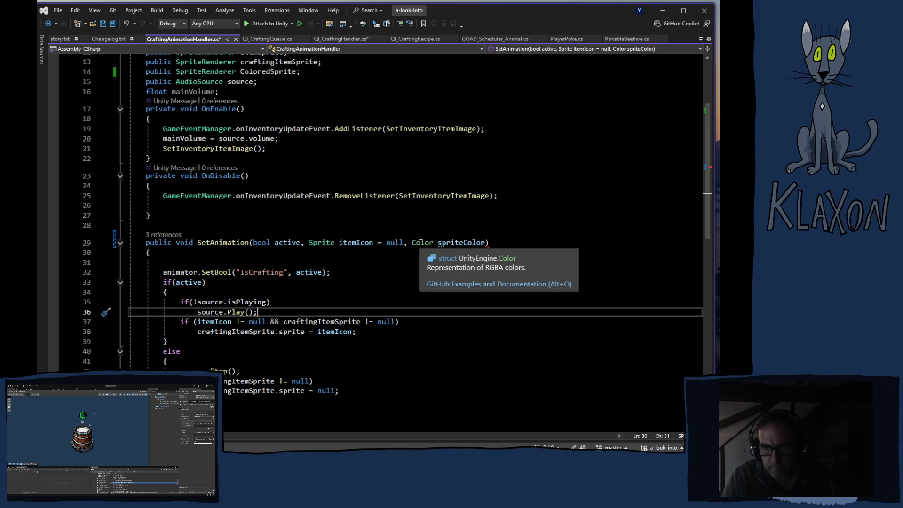
mouse_move(312, 268)
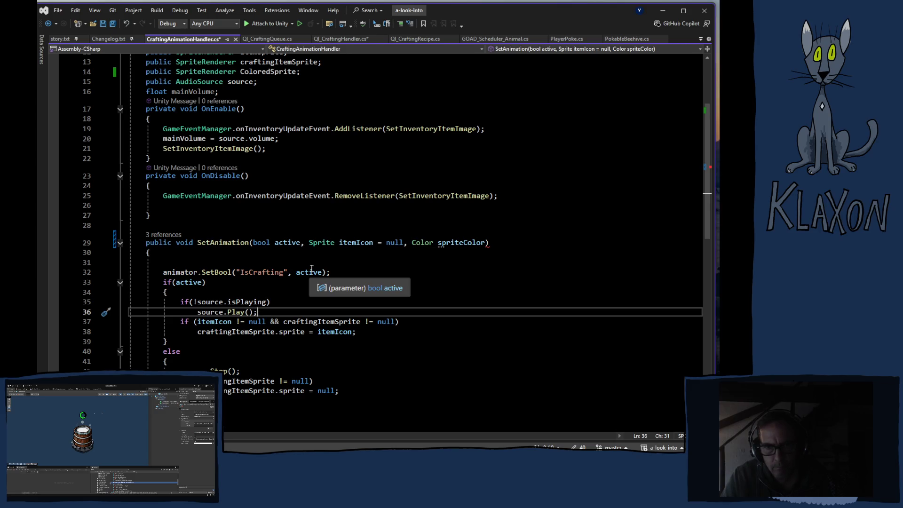
scroll(312, 268, "up", 4)
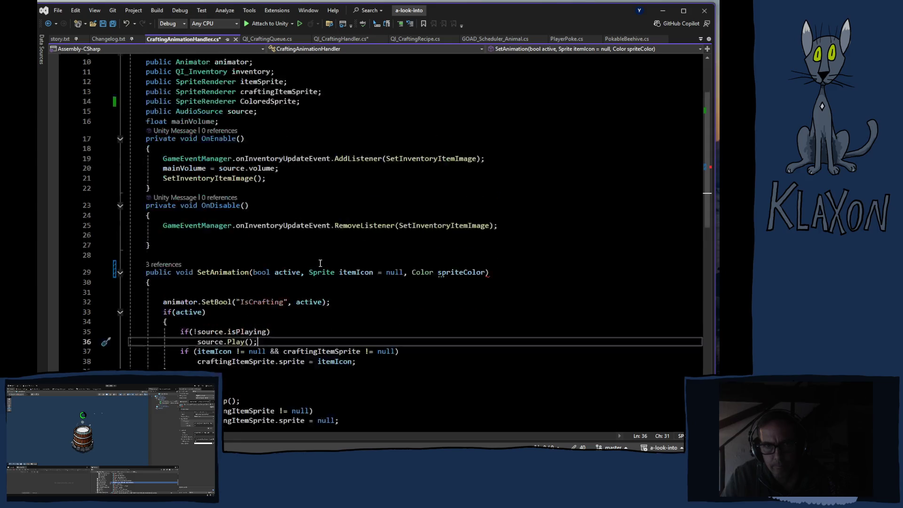
scroll(320, 263, "down", 4)
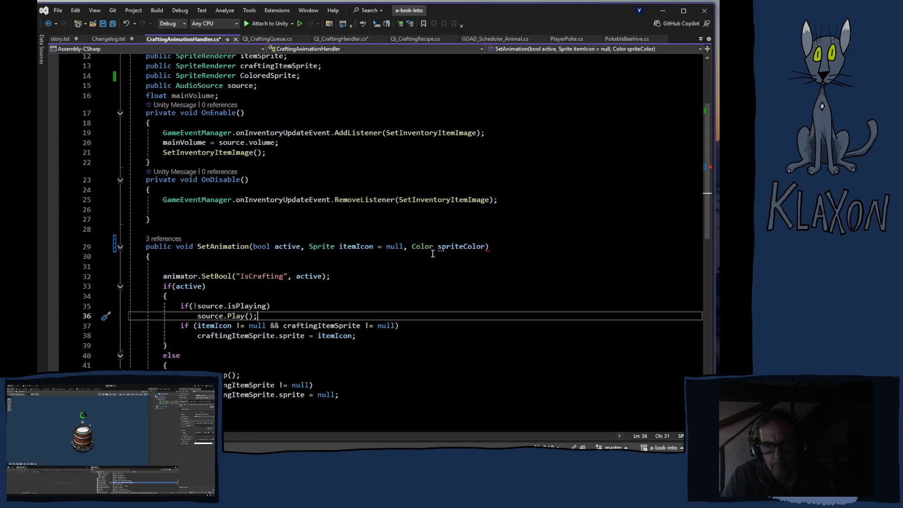
left_click_drag(485, 247, 408, 254)
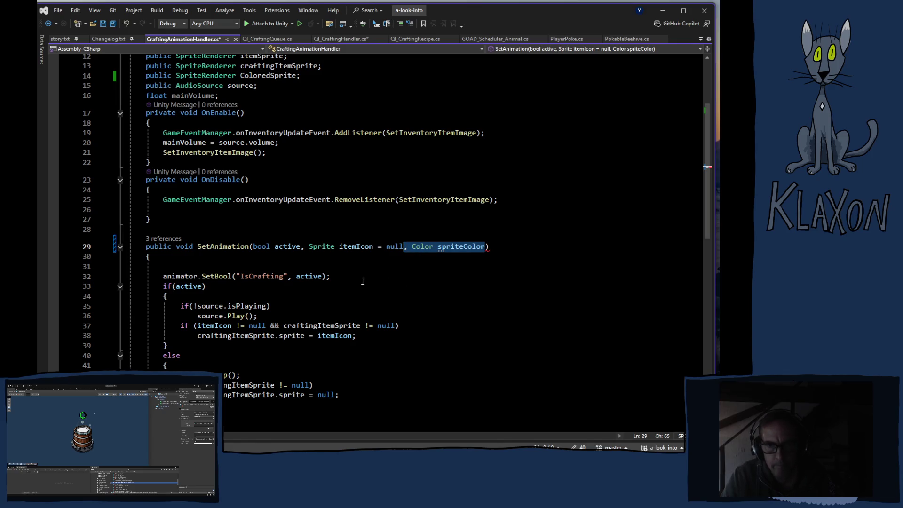
key("Delete")
left_click(303, 247)
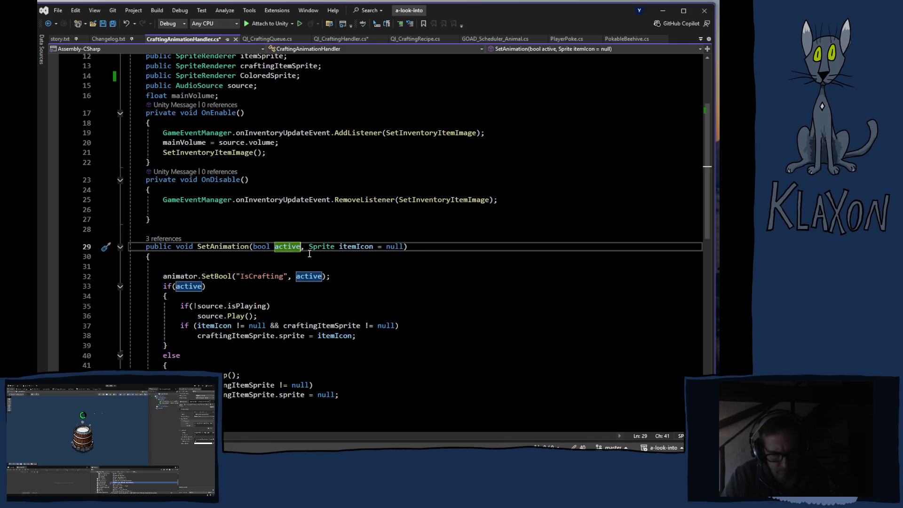
key("ctrl+z")
type("Color spriteColor,")
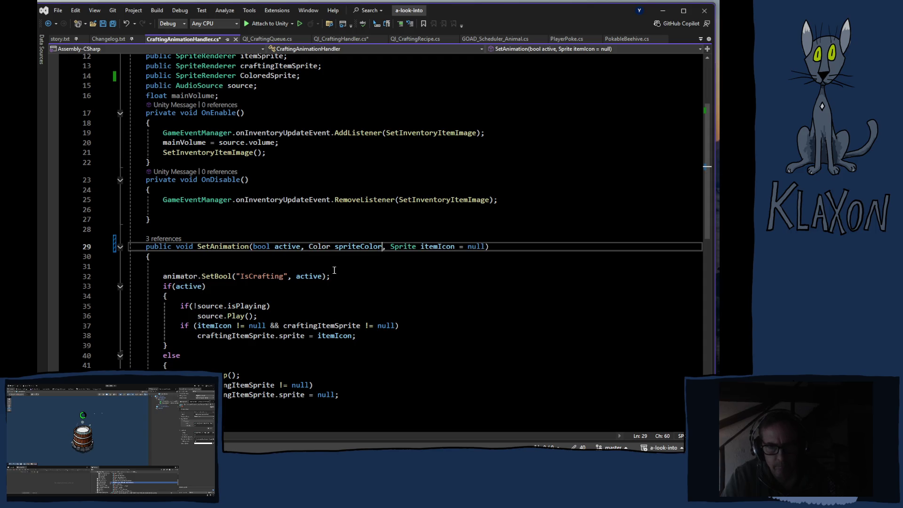
Step: Add 'ColoredSprite.color = spriteColor;' below the itemIcon sprite assignment and save the script
left_click(339, 295)
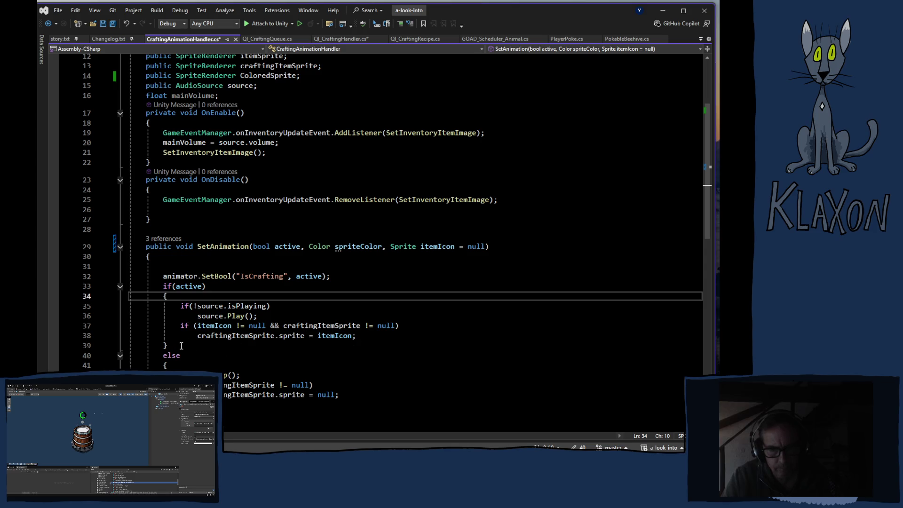
left_click(372, 340)
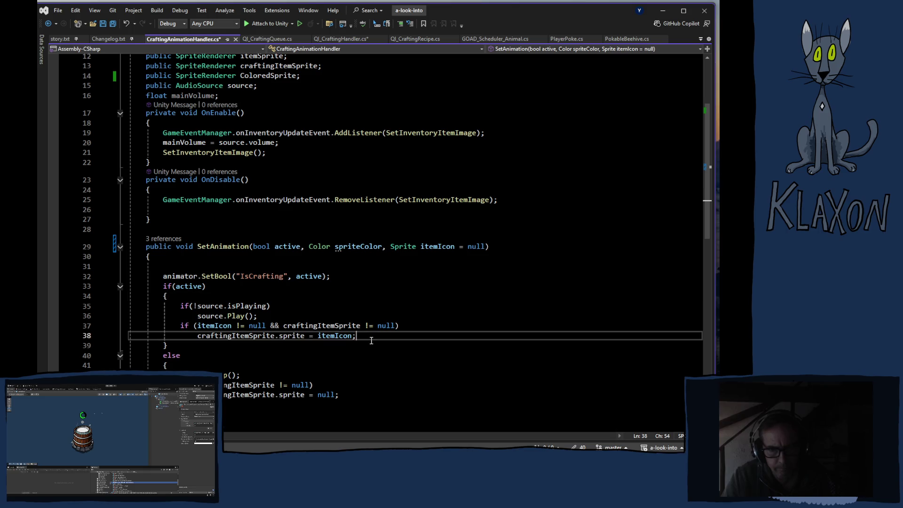
key("Return")
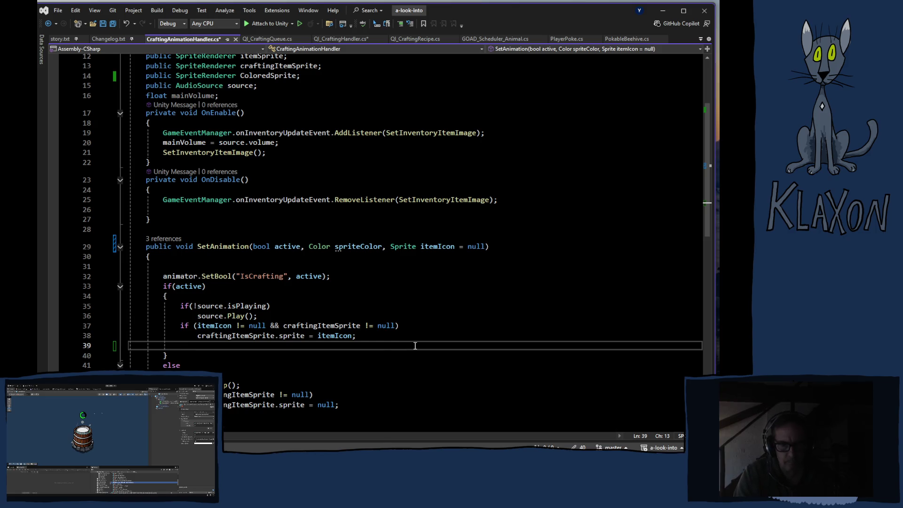
type("sp")
key("BackSpace")
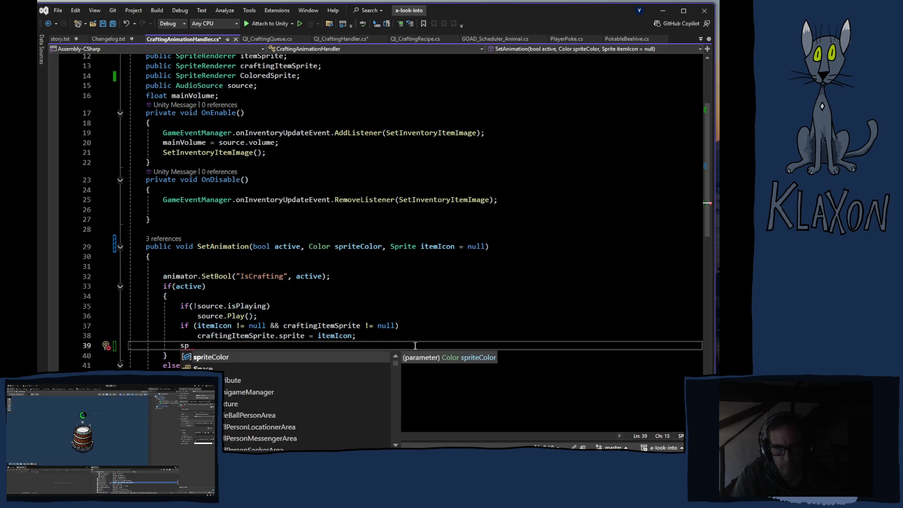
key("BackSpace")
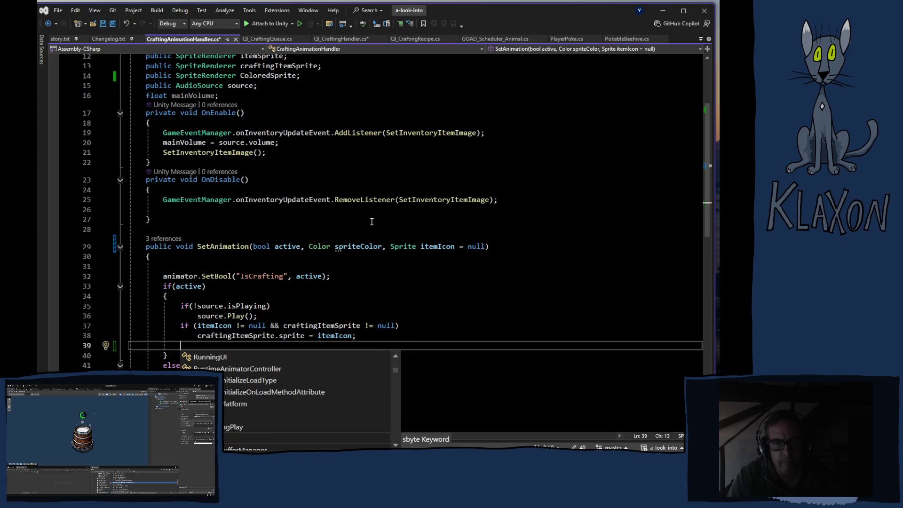
type("colo")
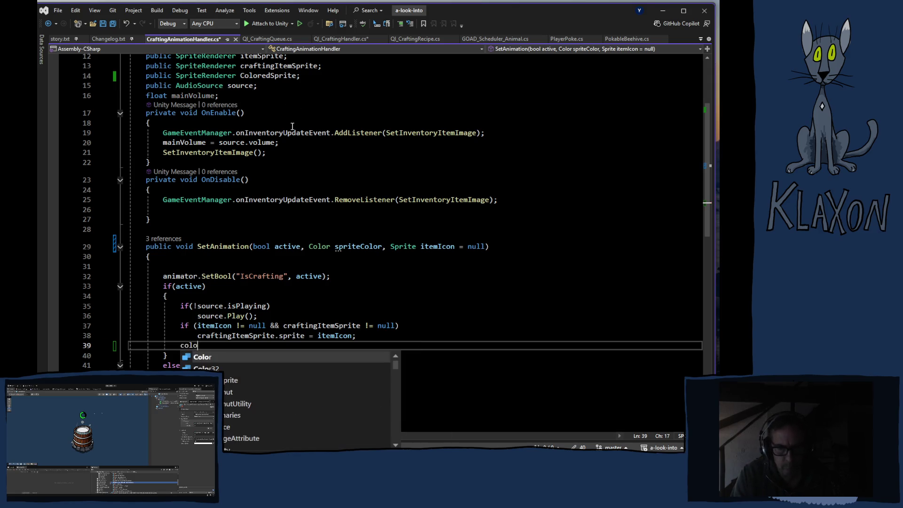
type("r")
key("Tab")
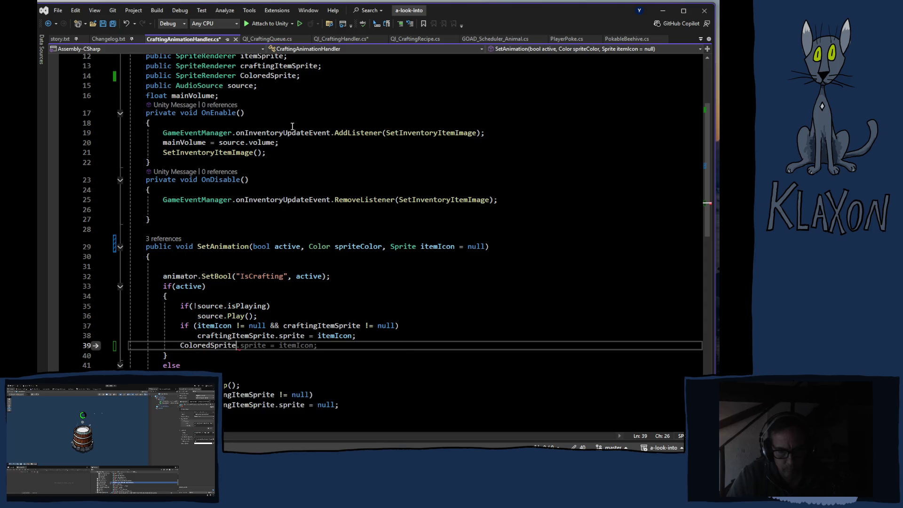
type(".sprite = itemIcon")
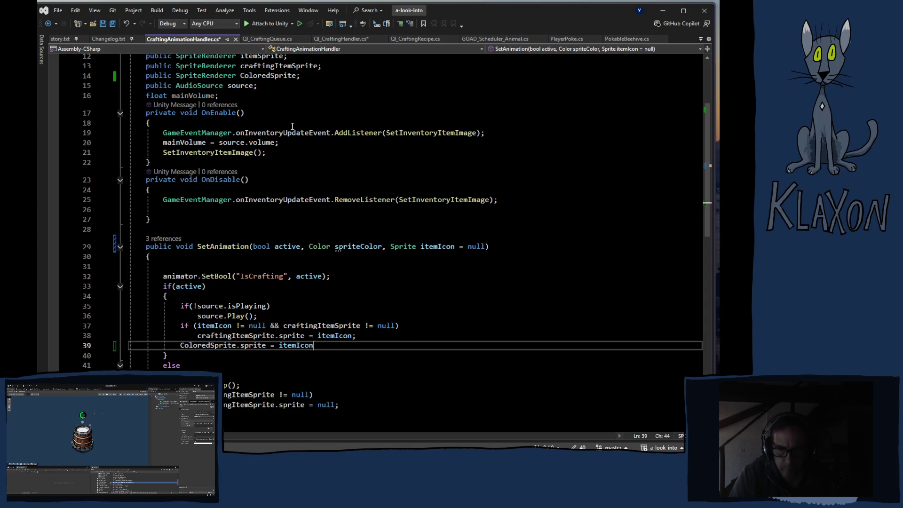
key("BackSpace")
key("BackSpace")
key("BackSpace")
type(".co")
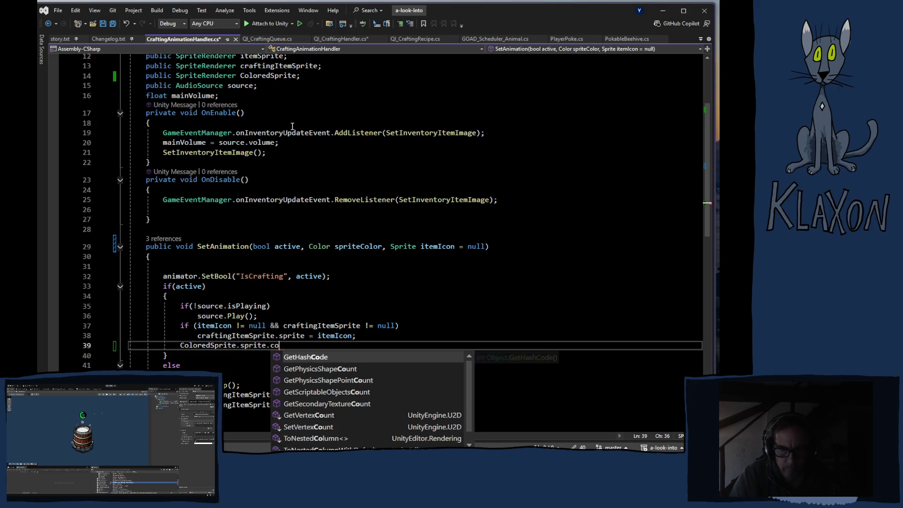
key("BackSpace")
key("BackSpace")
key("BackSpace")
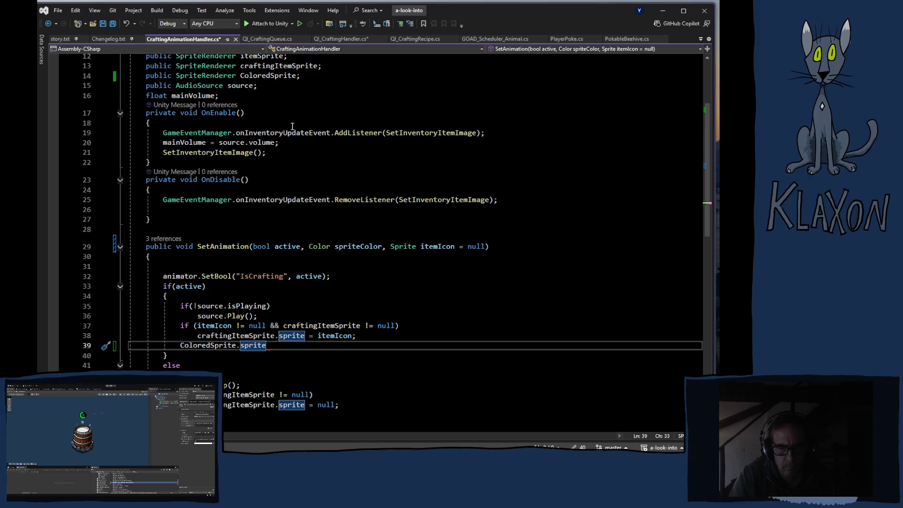
key("BackSpace")
key("BackSpace")
key("BackSpace")
key("BackSpace")
type("color")
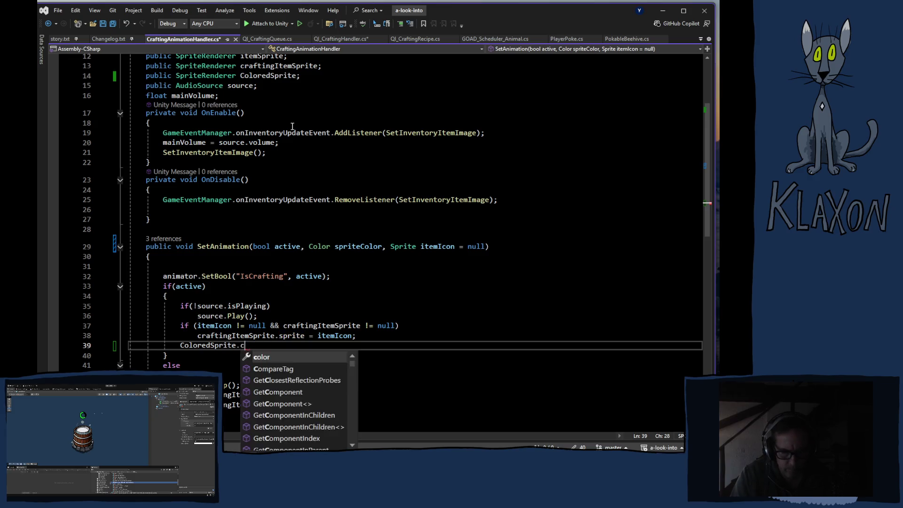
key("Tab")
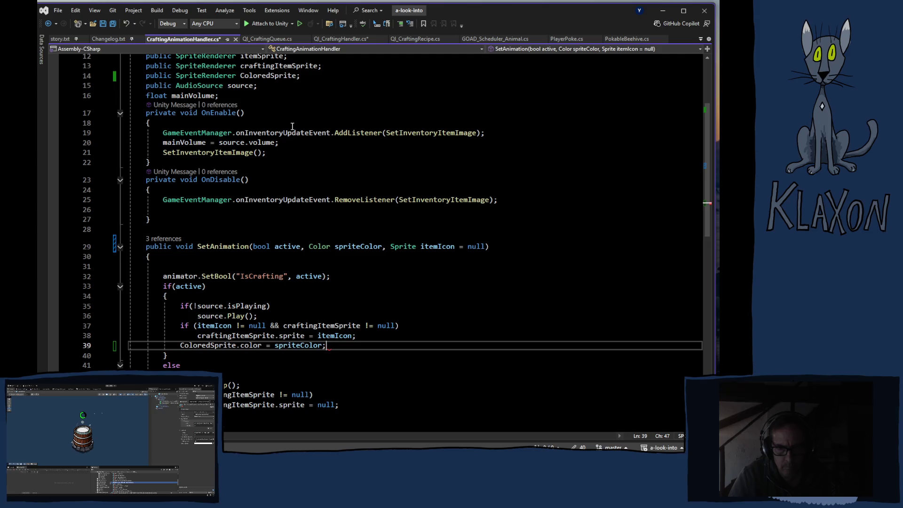
key("ctrl+s")
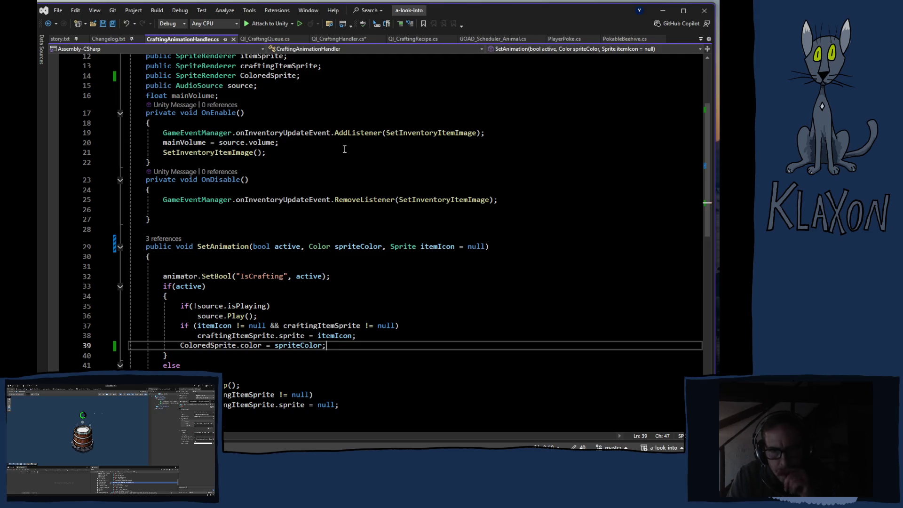
mouse_move(339, 329)
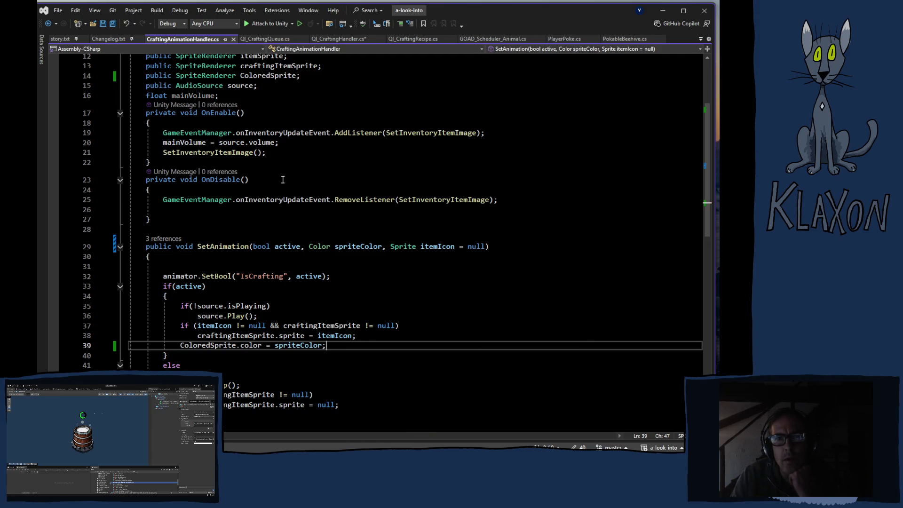
left_click(336, 40)
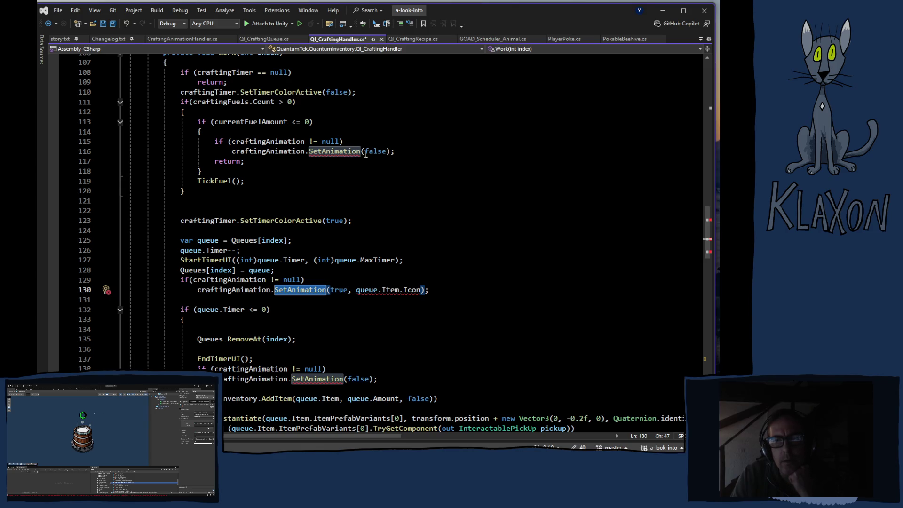
Step: Pass queue.SpriteColor as the colour in the SetAnimation(true) call on line 130
left_click(387, 151)
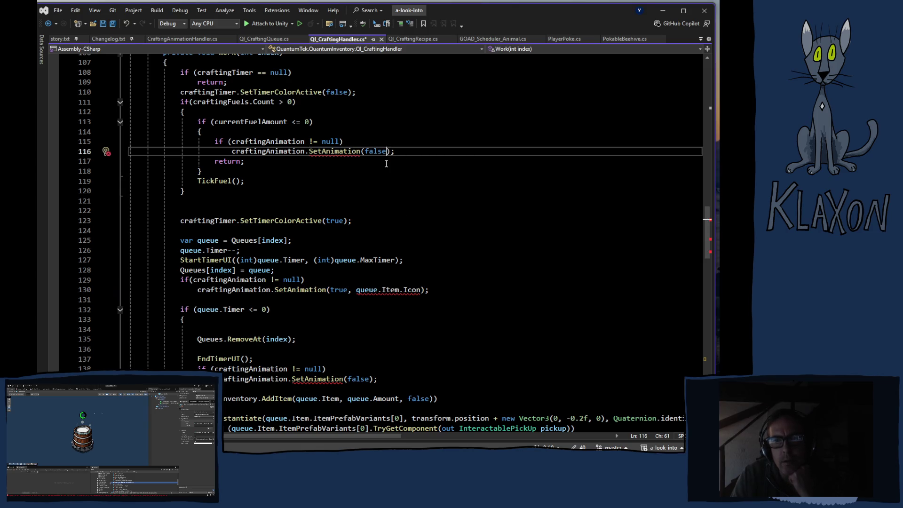
type(", C")
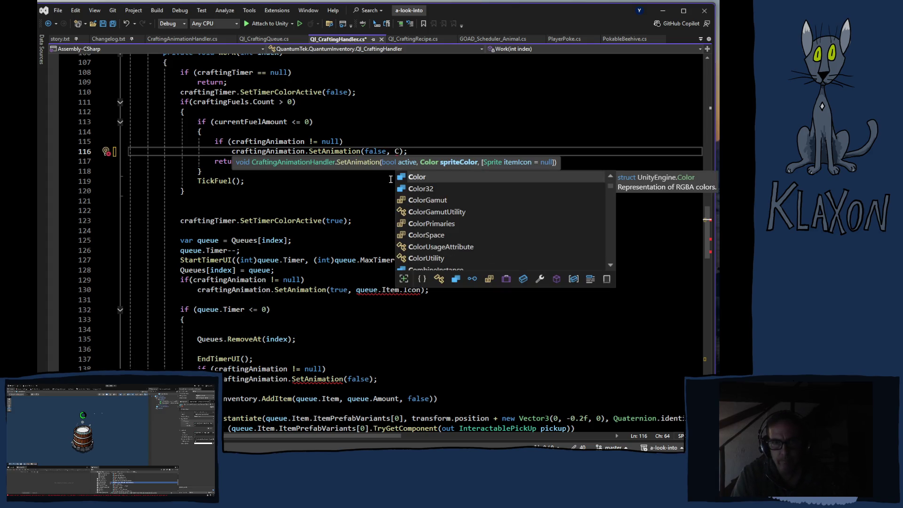
key("BackSpace")
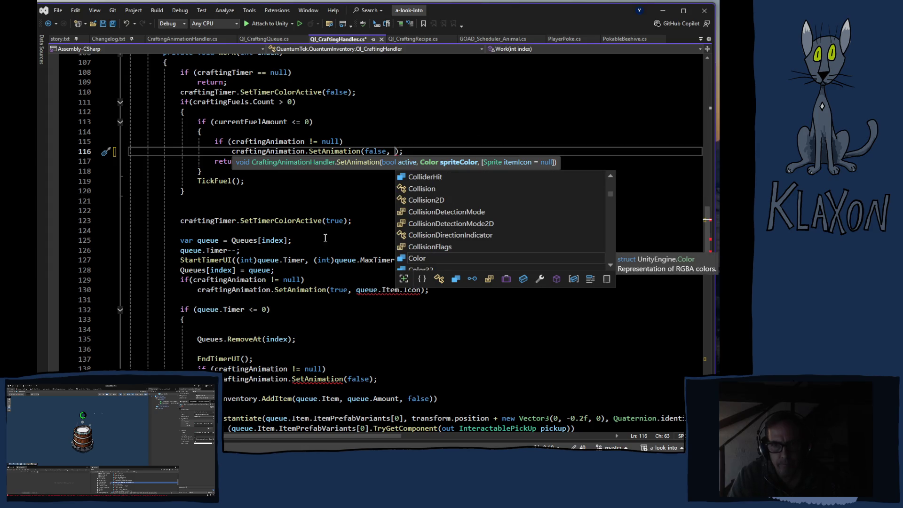
left_click(369, 302)
left_click(357, 288)
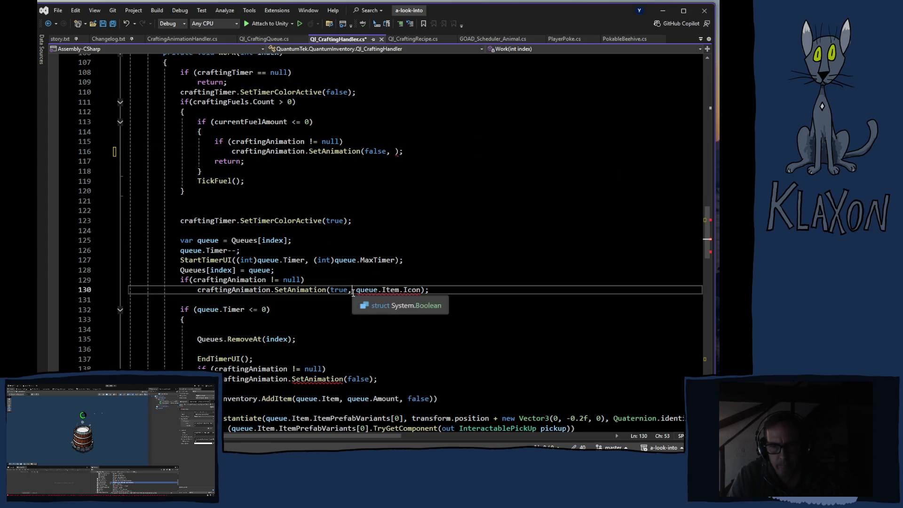
type("queue.")
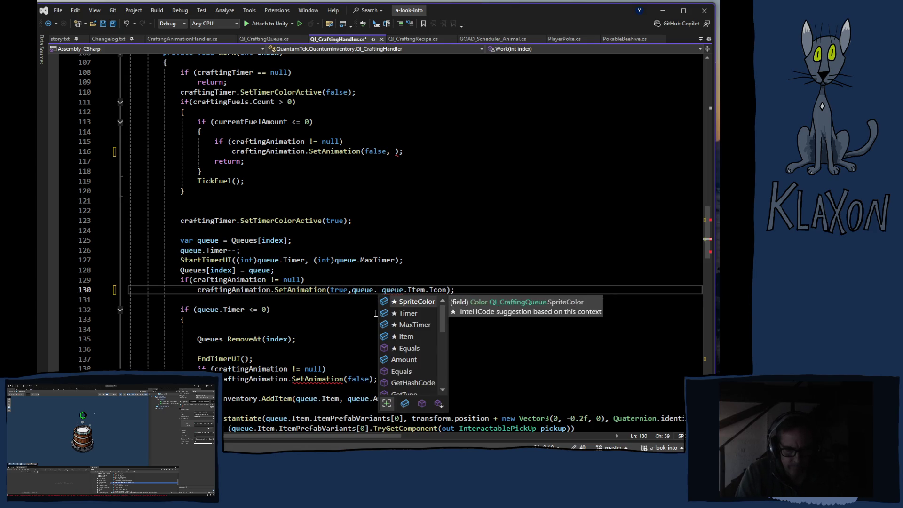
type("it")
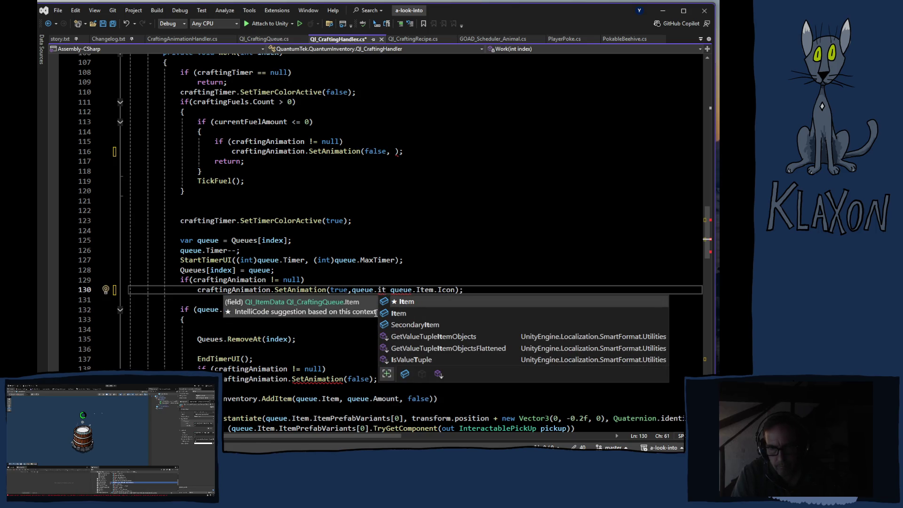
key("BackSpace")
key("BackSpace")
type("c")
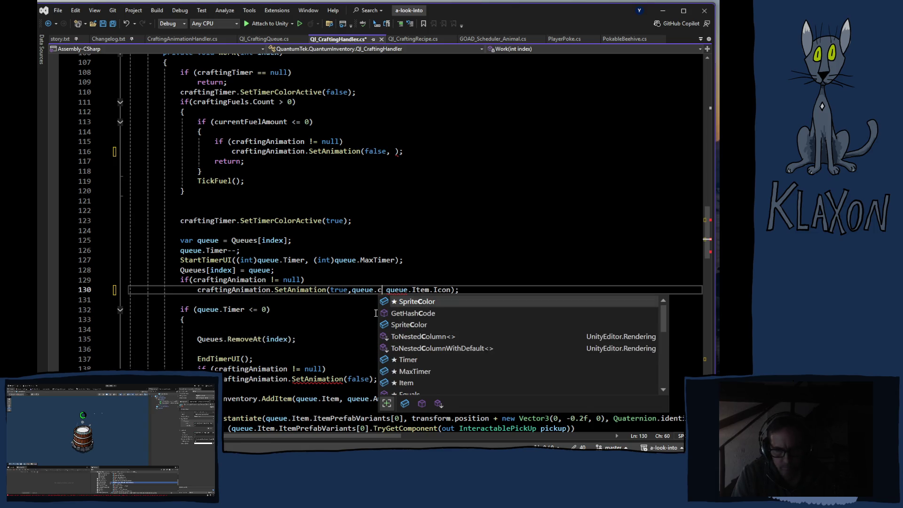
key("Tab")
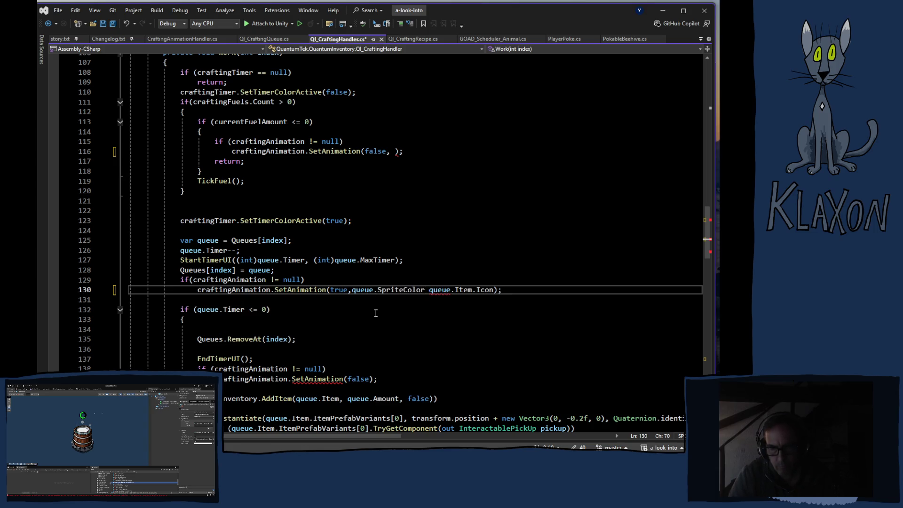
type(",")
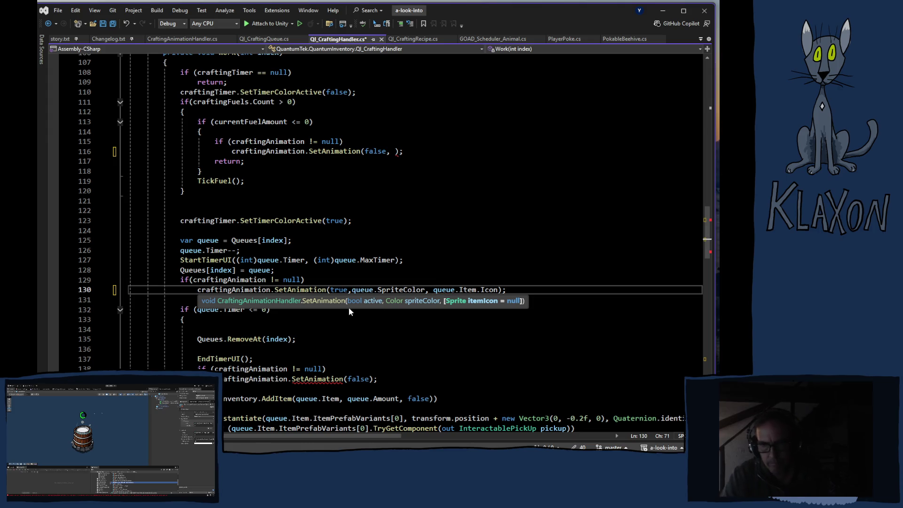
left_click(348, 290)
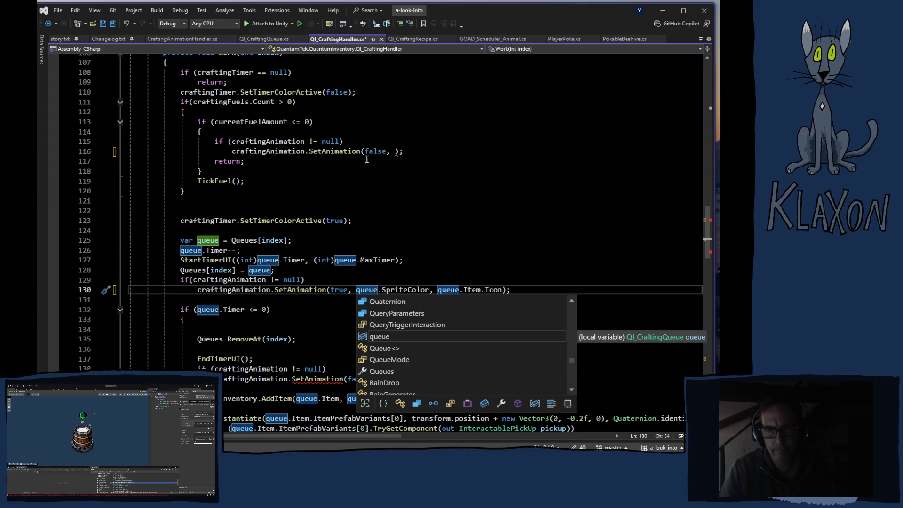
Step: Add Color.white to the SetAnimation(false) calls on lines 116 and 139 and save
left_click(394, 151)
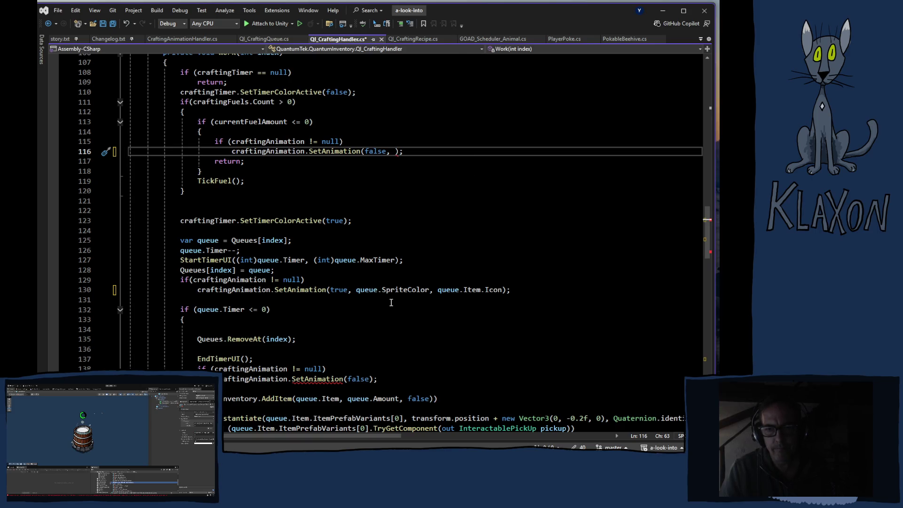
type("Color")
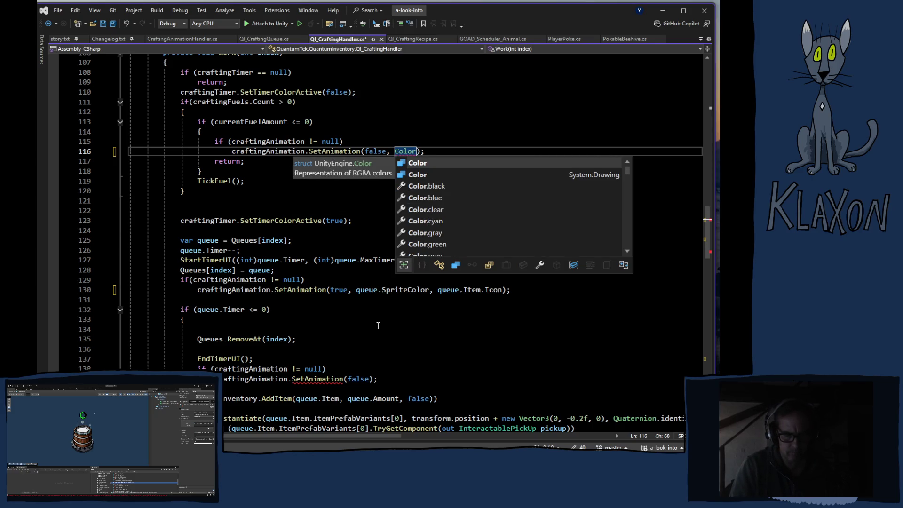
type(".wh")
key("Tab")
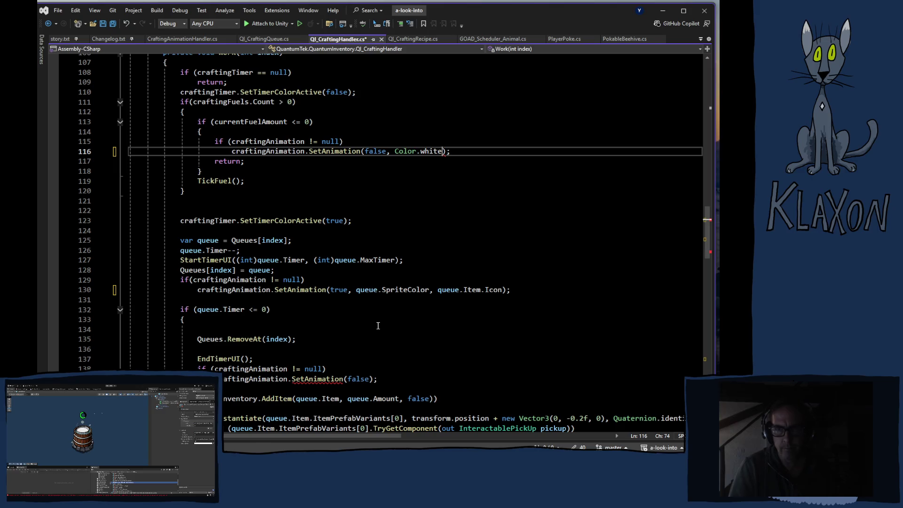
left_click(370, 379)
type(", Color.")
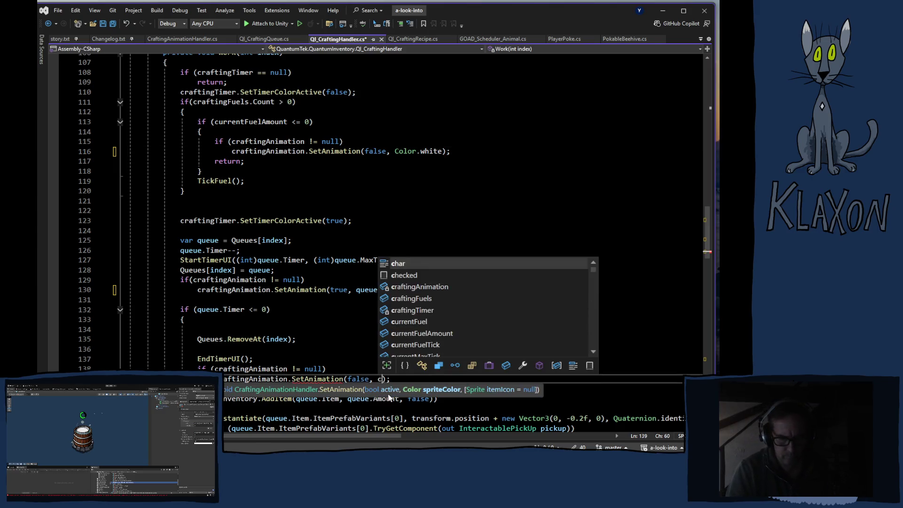
type("white")
key("Escape")
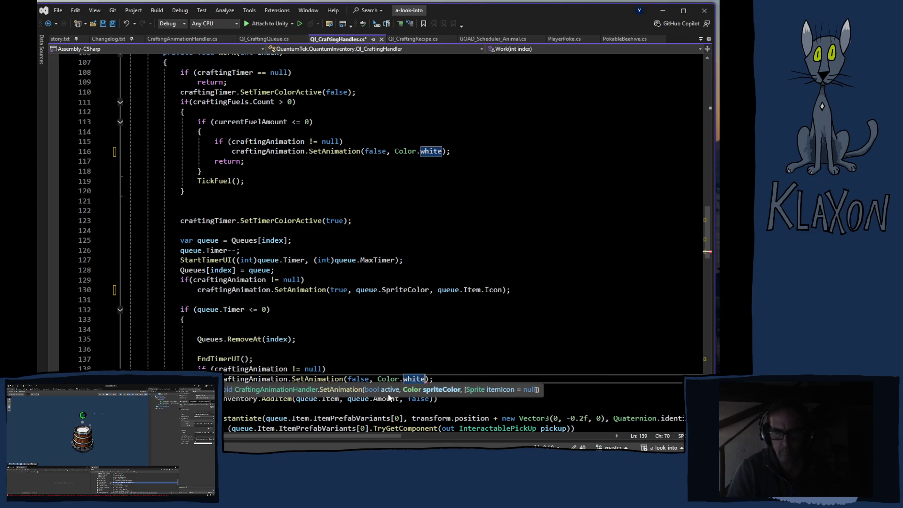
scroll(483, 315, "down", 13)
scroll(483, 315, "down", 17)
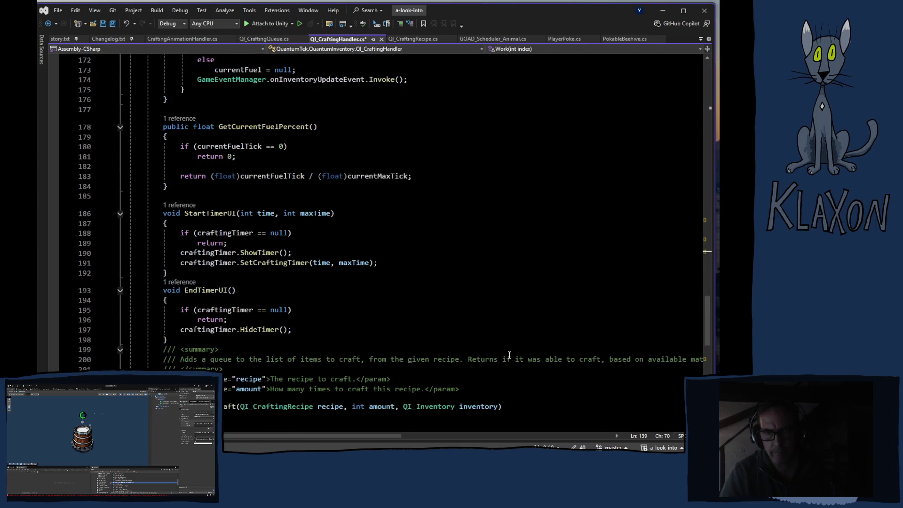
scroll(495, 350, "up", 10)
scroll(455, 320, "up", 10)
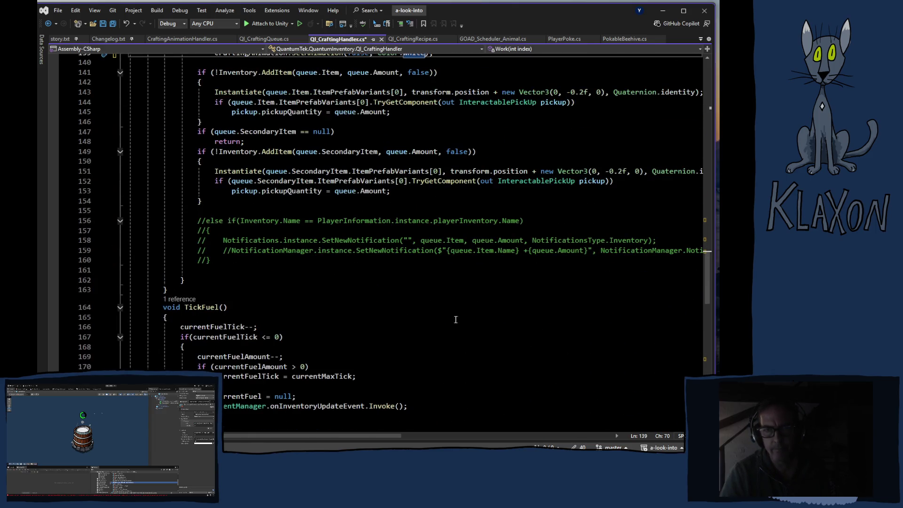
key("ctrl+s")
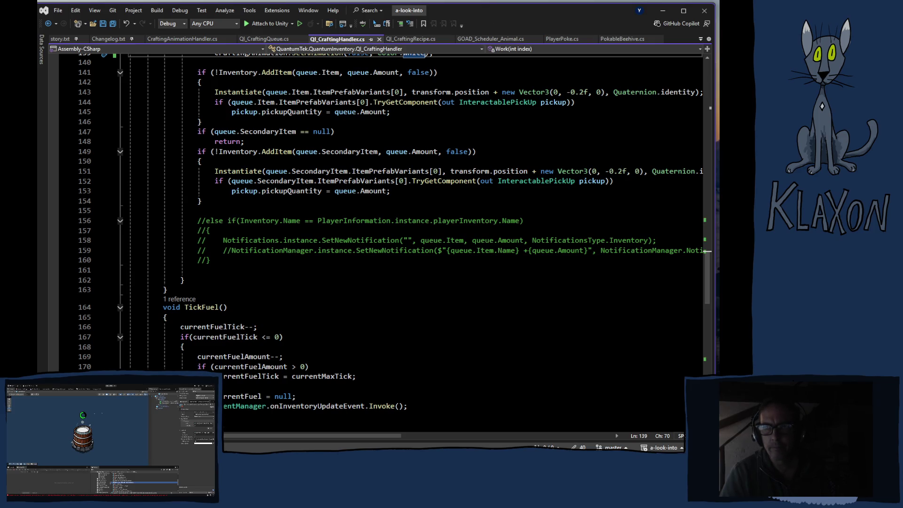
key("alt+Tab")
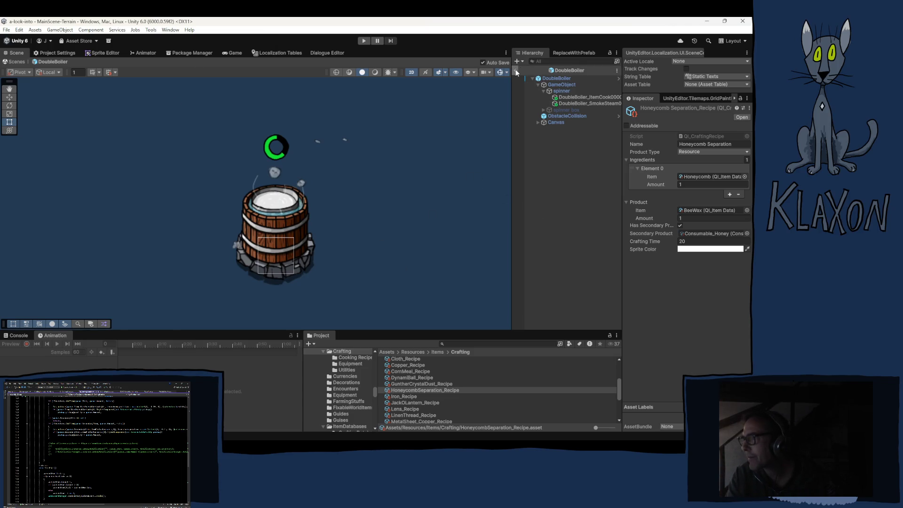
Step: Change HoneycombSeparation_Recipe's Sprite Color from white to a yellow-orange
left_click(558, 79)
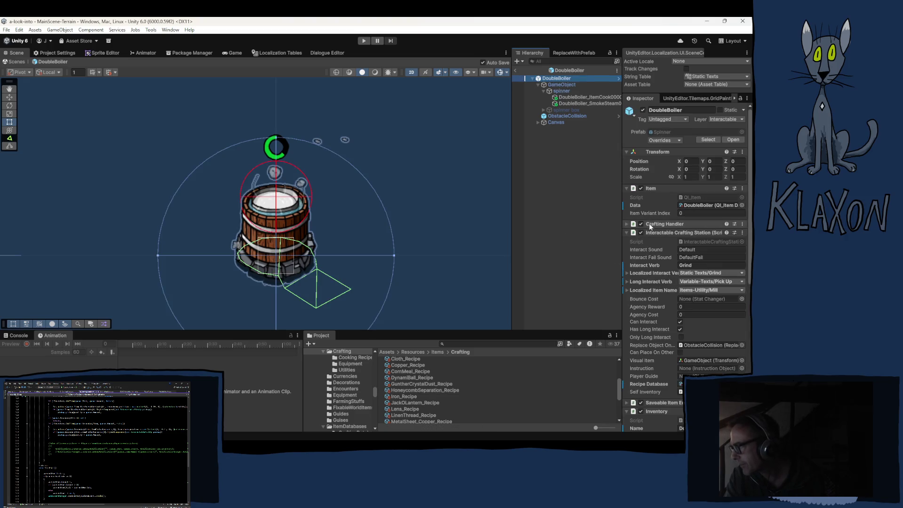
left_click(653, 232)
scroll(653, 300, "down", 5)
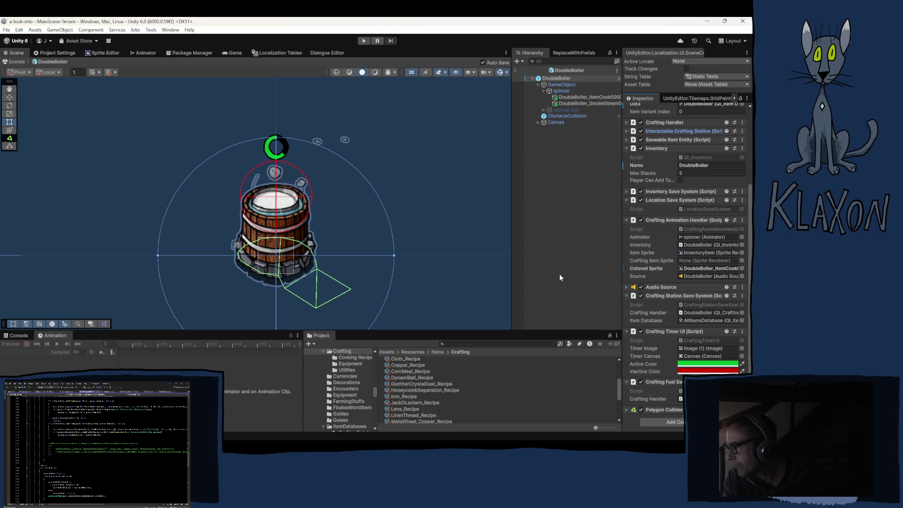
left_click(433, 390)
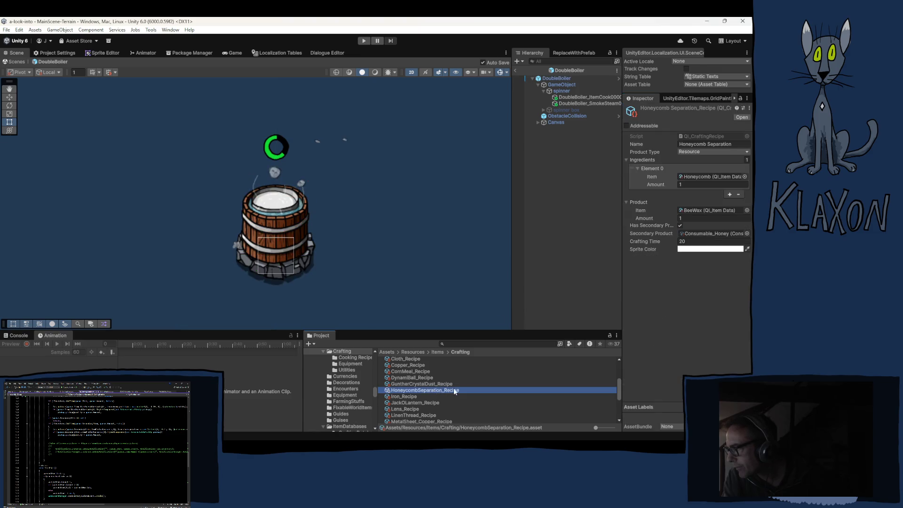
left_click(705, 249)
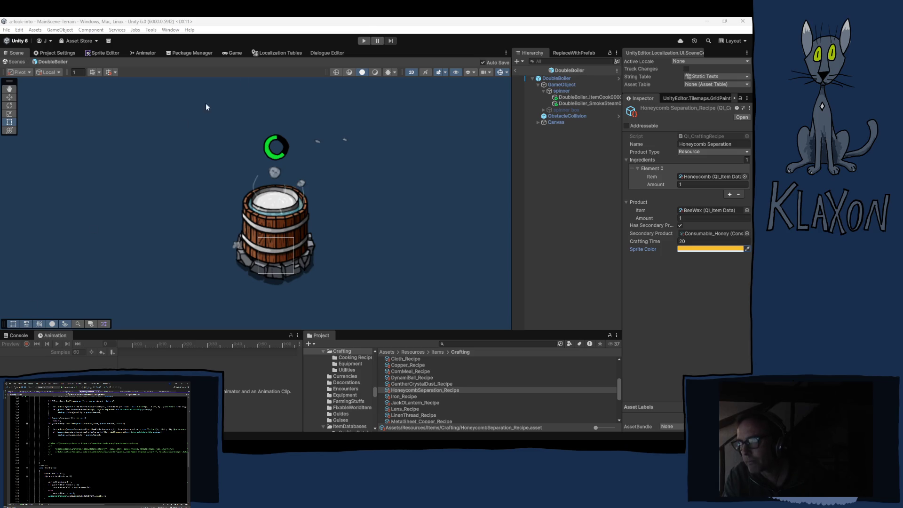
Step: Compare the Gunther Crystal Dust and Honeycomb recipes, exit the DoubleBoiler prefab and enter play mode
left_click(454, 96)
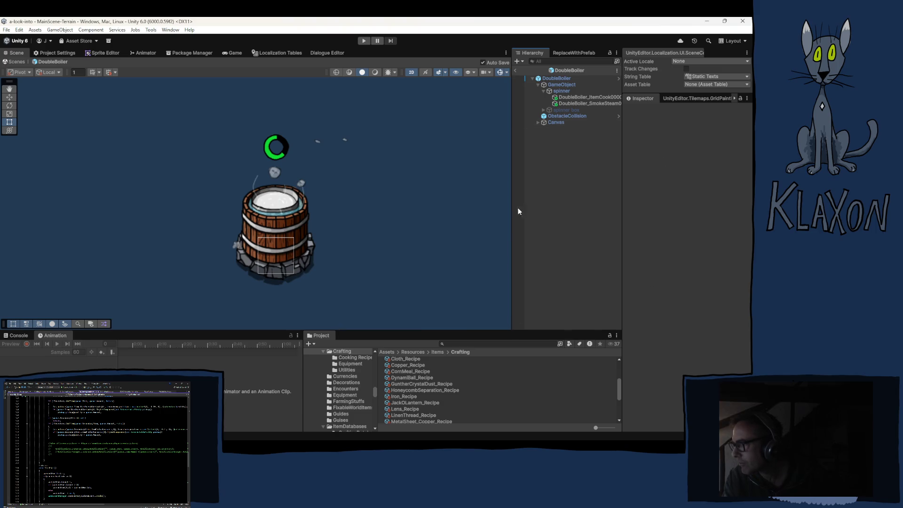
left_click(416, 385)
left_click(434, 390)
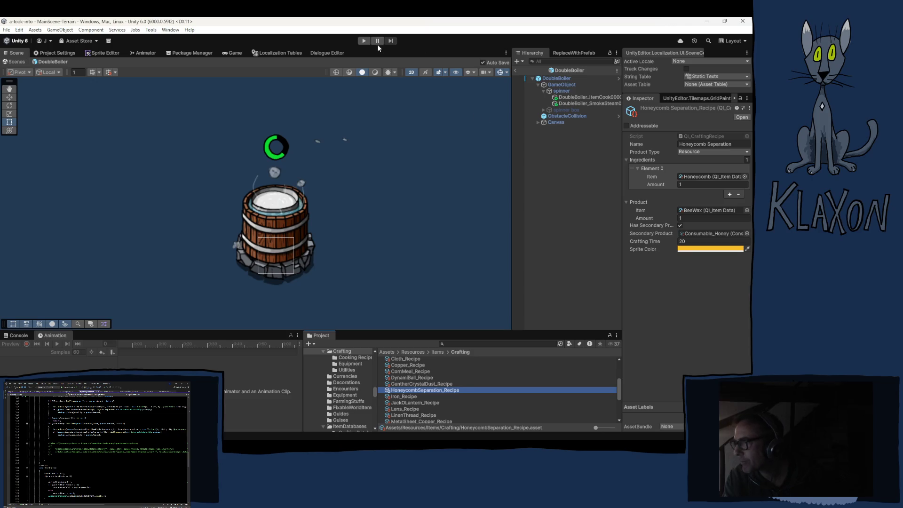
left_click(504, 74)
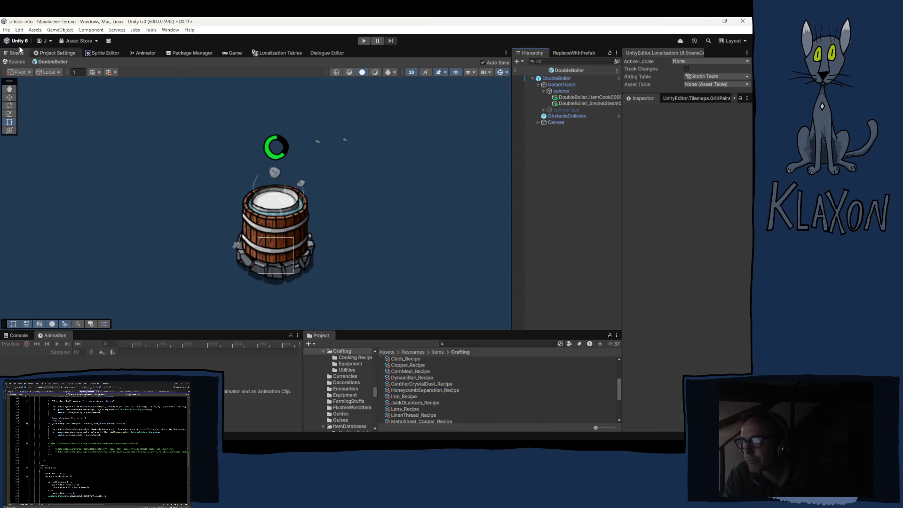
left_click(516, 70)
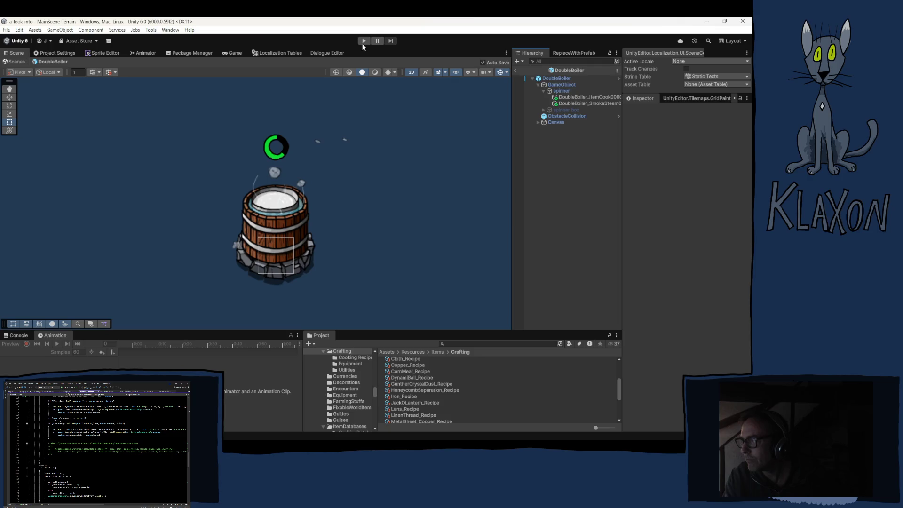
left_click(363, 41)
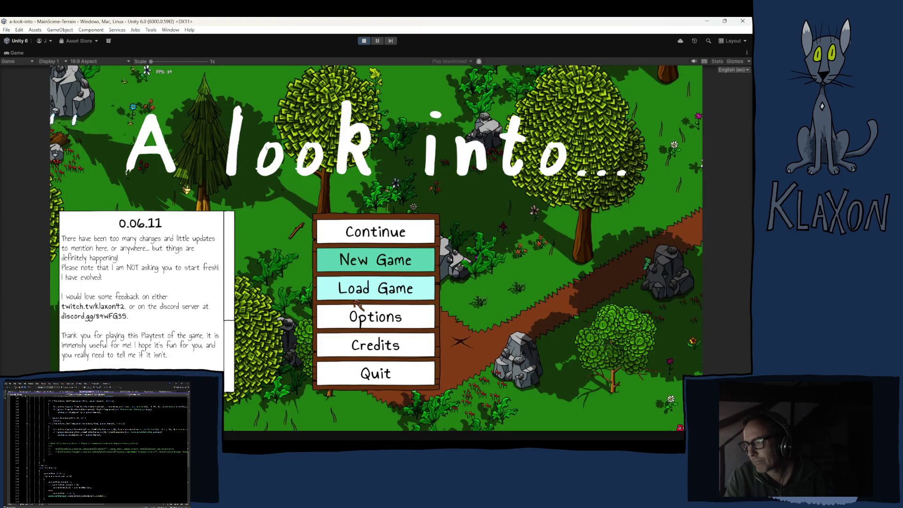
Step: Start a new save, enter a character name and accept it
left_click(360, 266)
left_click(360, 306)
type("Soodoot")
left_click(394, 317)
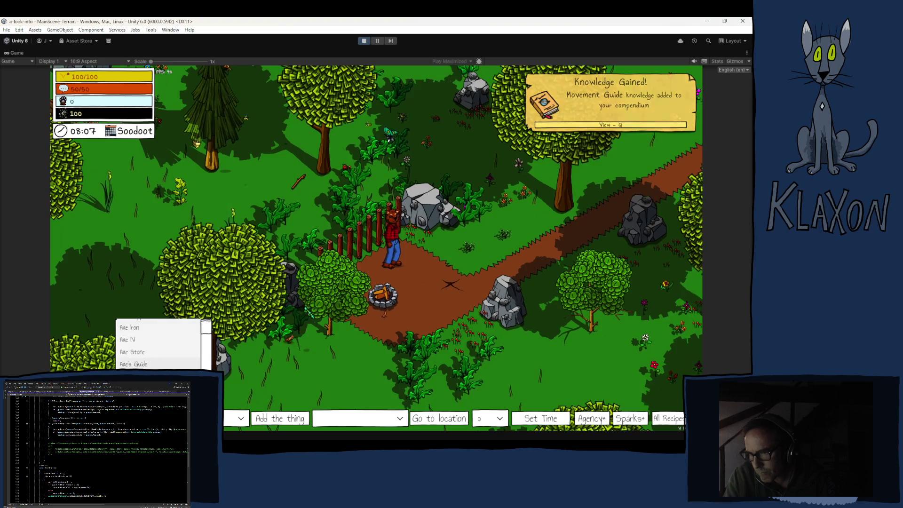
scroll(203, 355, "down", 5)
scroll(206, 348, "down", 4)
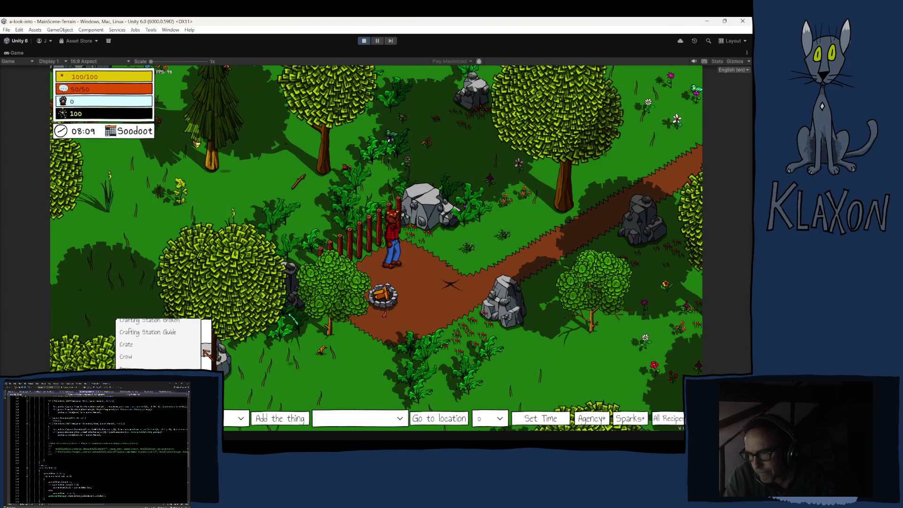
Step: Add Double Boiler, Honeycomb and Wood Iron to the inventory through the debug item list
left_click(141, 347)
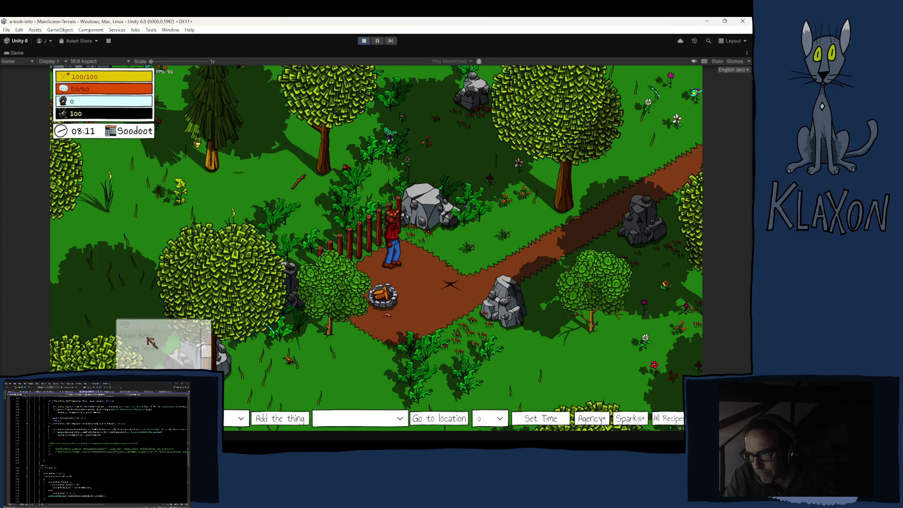
left_click(280, 419)
left_click(239, 419)
scroll(207, 347, "down", 4)
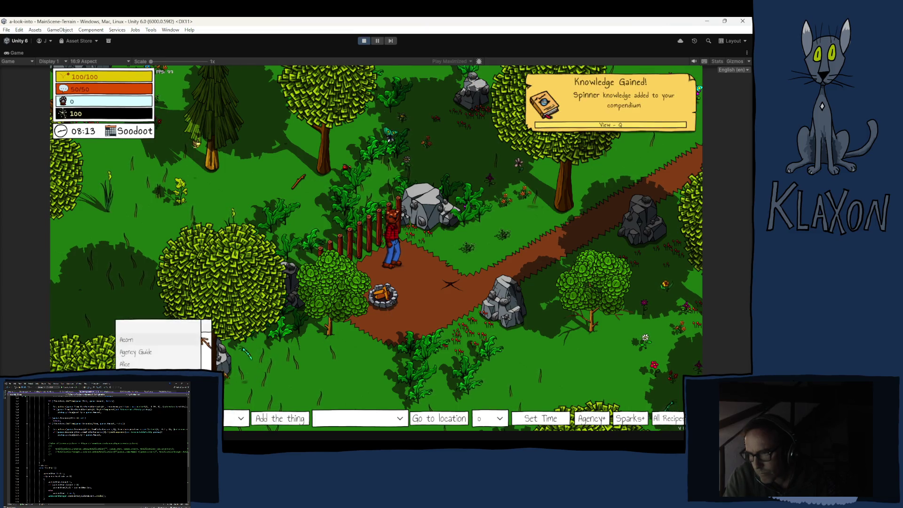
scroll(206, 350, "down", 8)
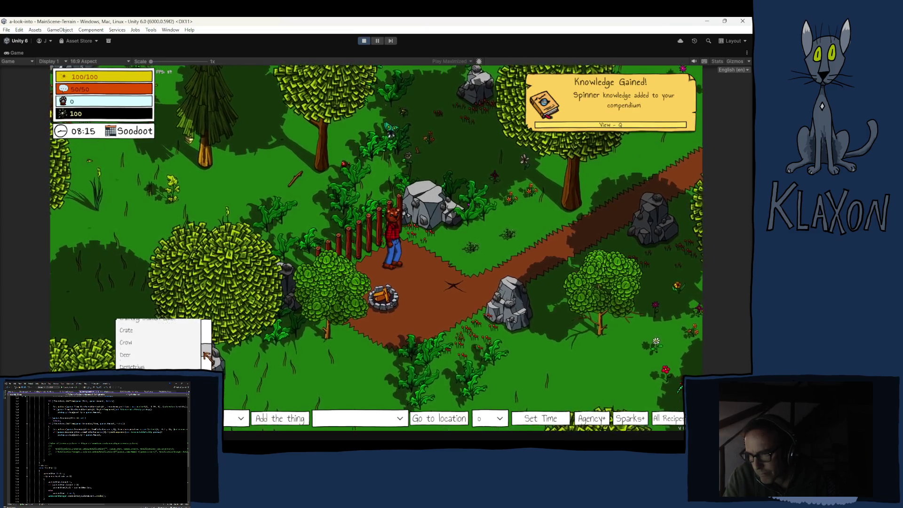
scroll(205, 358, "down", 5)
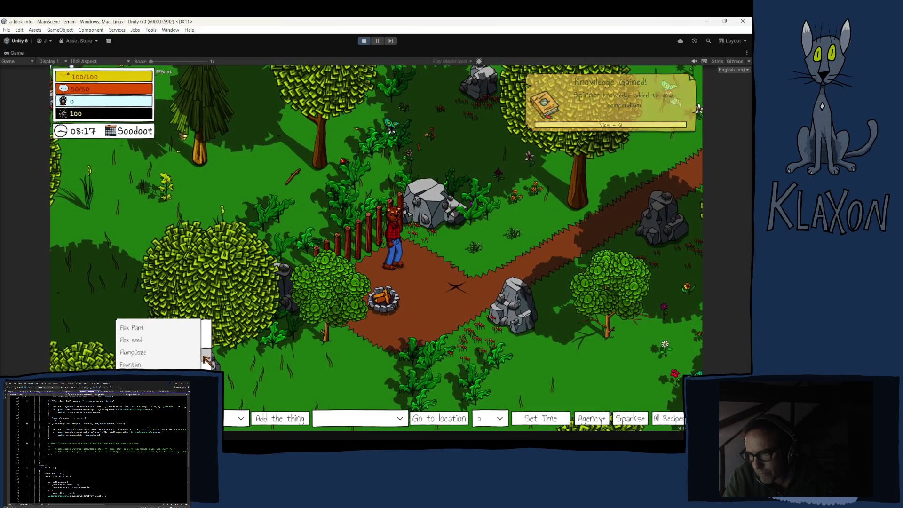
scroll(205, 358, "down", 2)
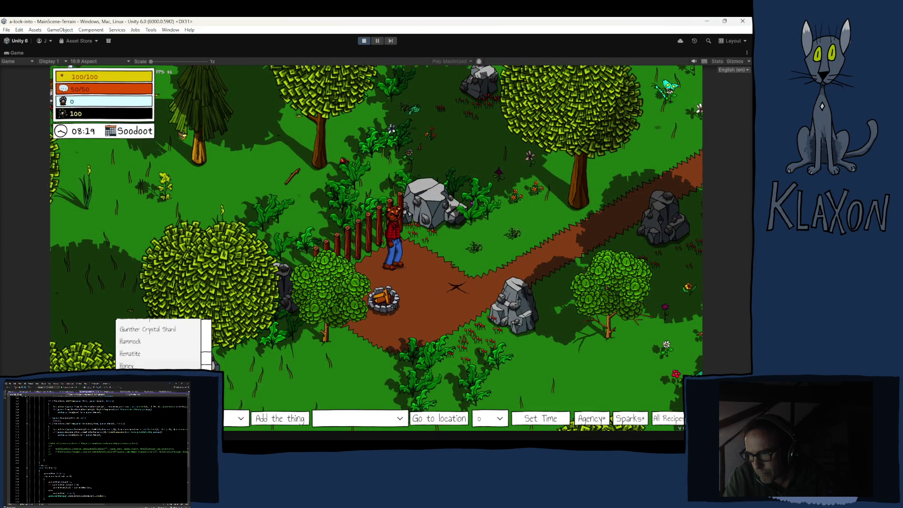
left_click(238, 418)
left_click(237, 418)
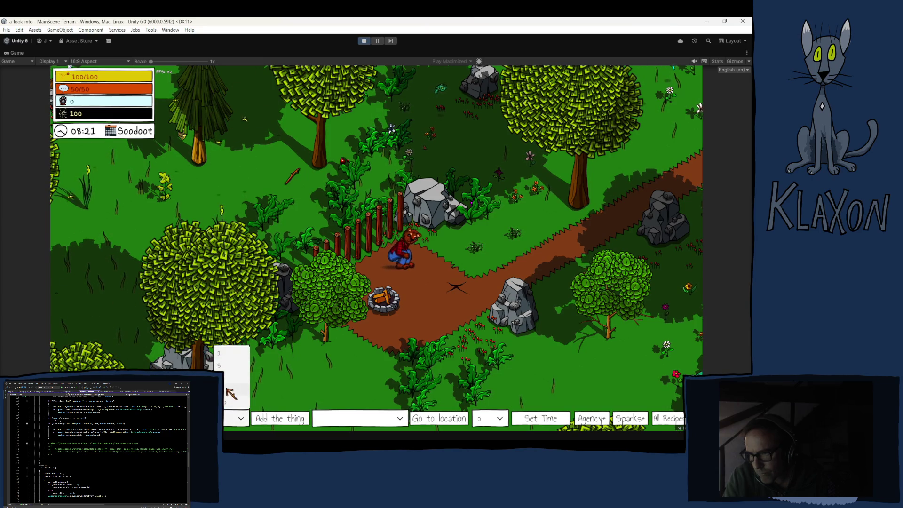
left_click(237, 405)
left_click(277, 419)
left_click(241, 418)
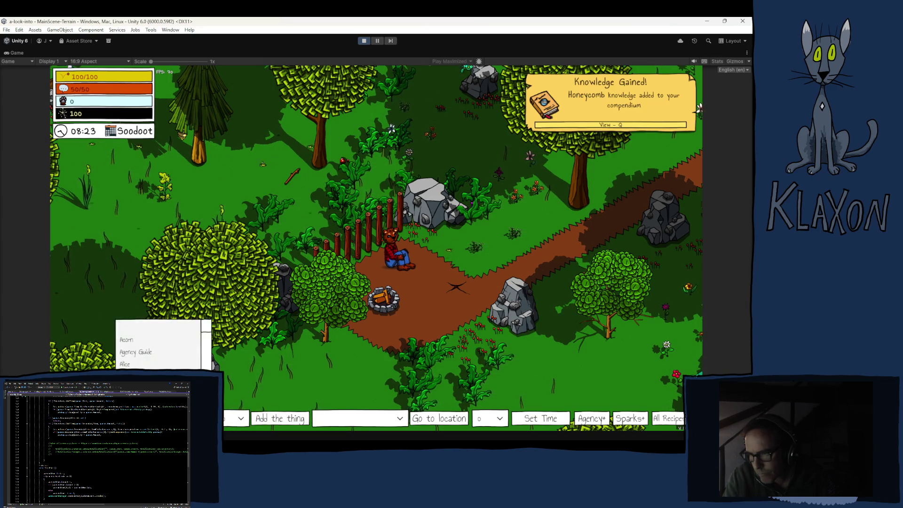
scroll(149, 365, "down", 10)
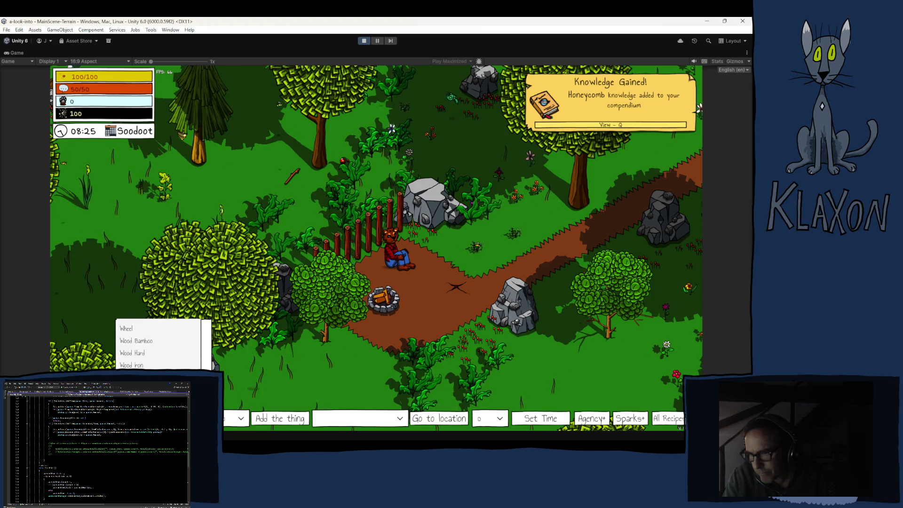
left_click(149, 365)
left_click(263, 419)
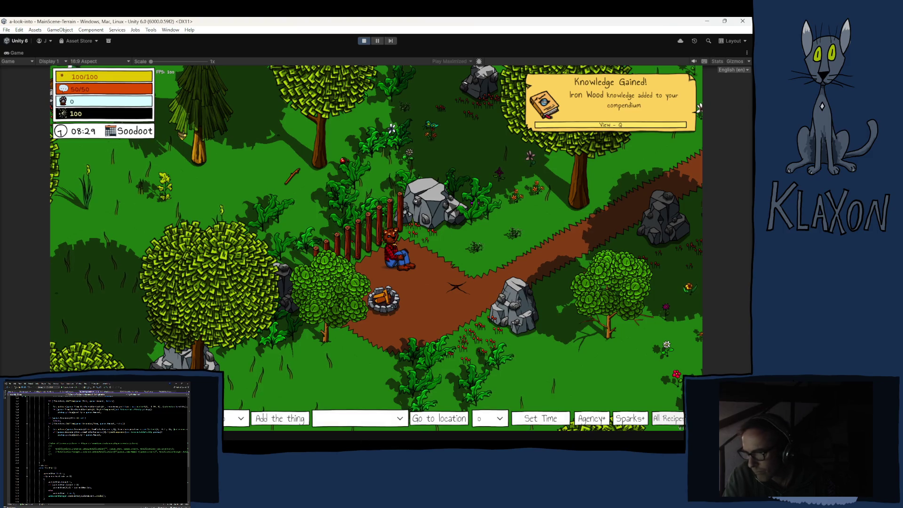
Step: Walk the character up the path and place the crafting station from the inventory beside it
key("w")
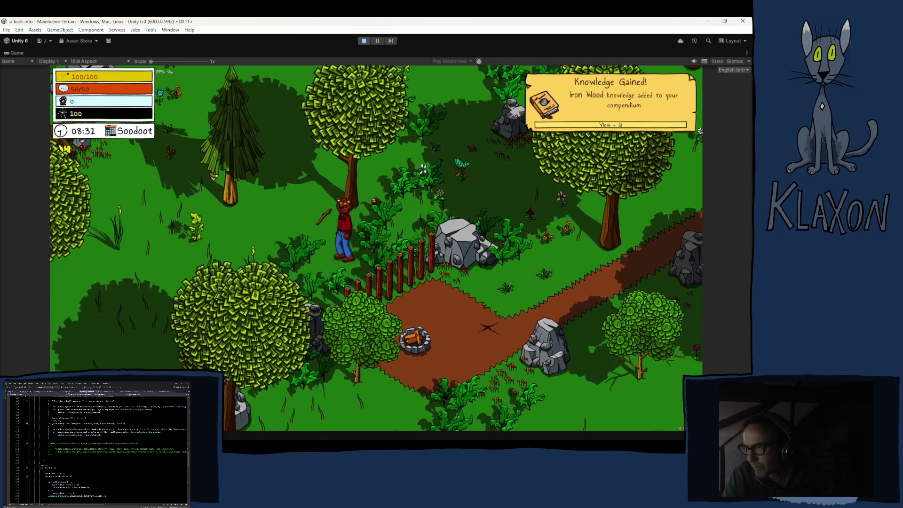
key("Tab")
mouse_move(304, 395)
left_mouse_down()
mouse_move(305, 264)
mouse_move(316, 245)
mouse_move(329, 261)
left_mouse_up()
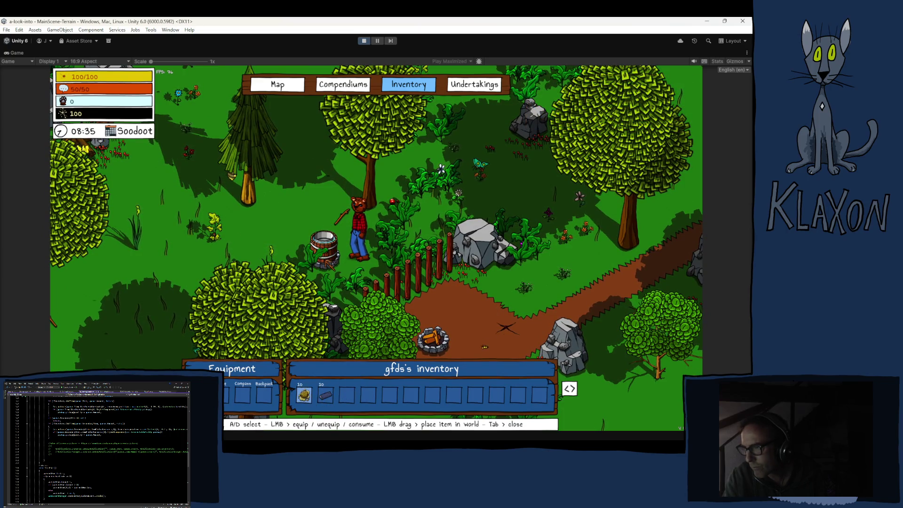
Step: Close the inventory, open the Double Boiler's crafting window and load iron wood as fuel for 3:45 energy
key("Tab")
key("e")
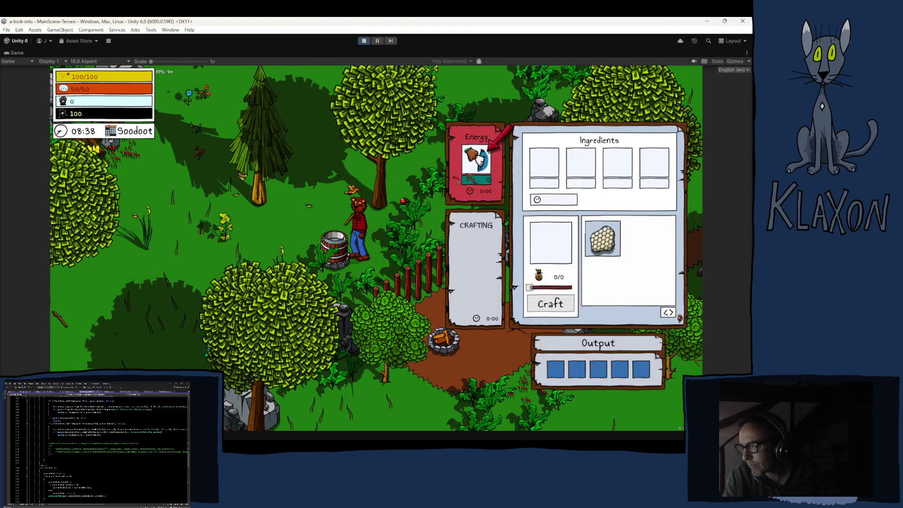
left_click(476, 160)
left_click(411, 152)
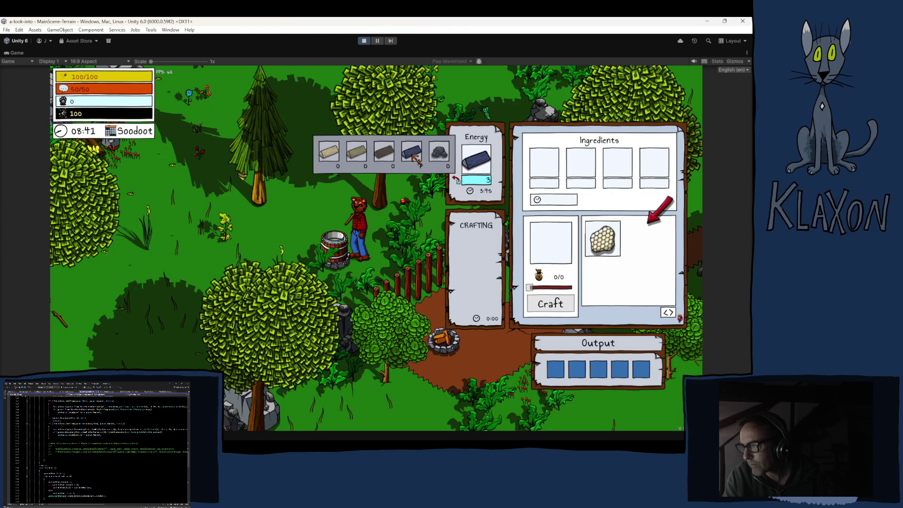
Step: Reopen the station, craft Bees Wax from a honeycomb, then stop play mode once outputs appear
key("Escape")
key("e")
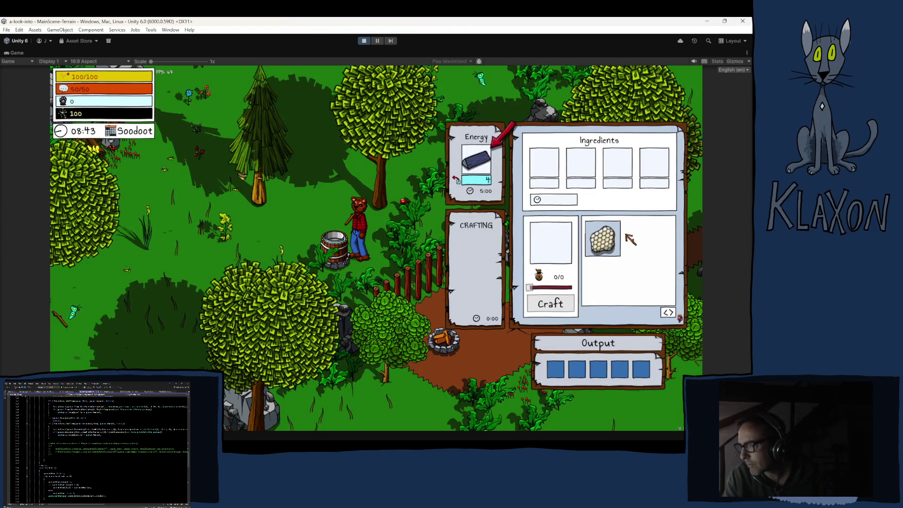
left_click(602, 239)
left_click(558, 305)
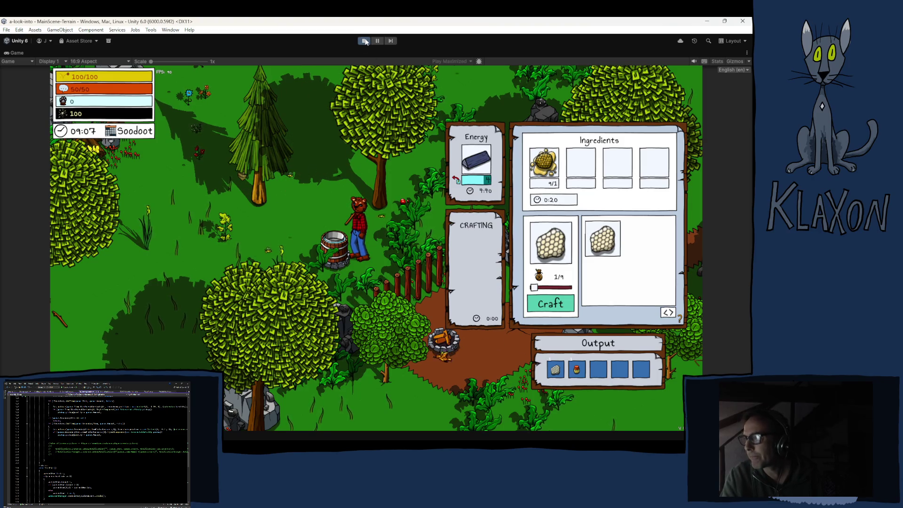
key("ctrl+p")
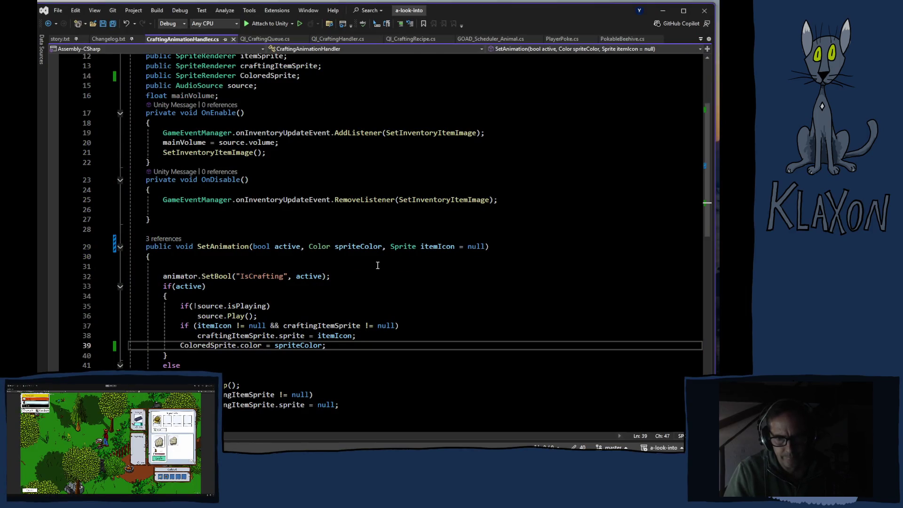
Step: Read SetAnimation in CraftingAnimationHandler.cs, check QI_CraftingHandler.cs's output logic, then return to CraftingAnimationHandler.cs
scroll(366, 258, "down", 1)
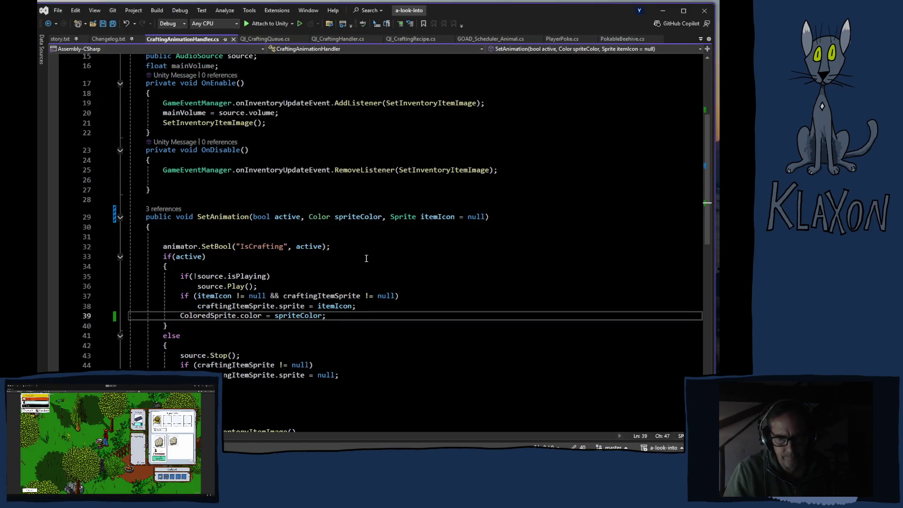
scroll(367, 259, "down", 1)
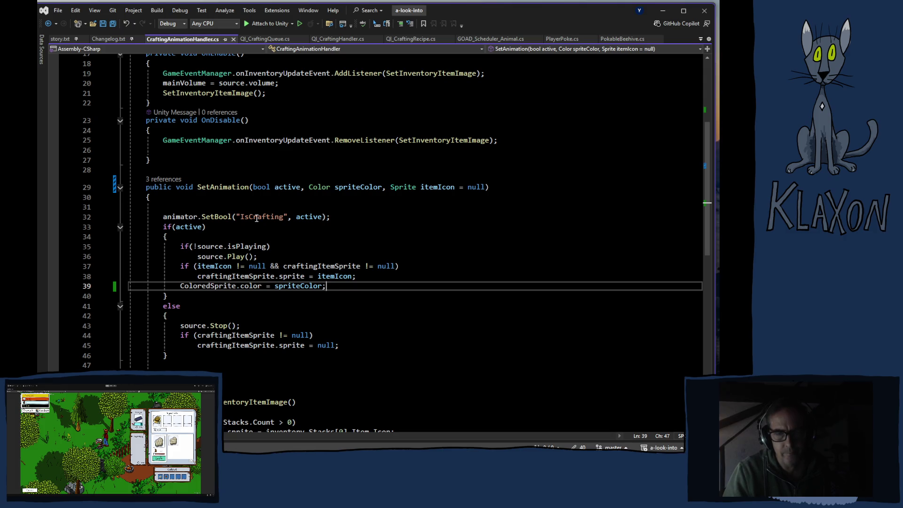
left_click(338, 39)
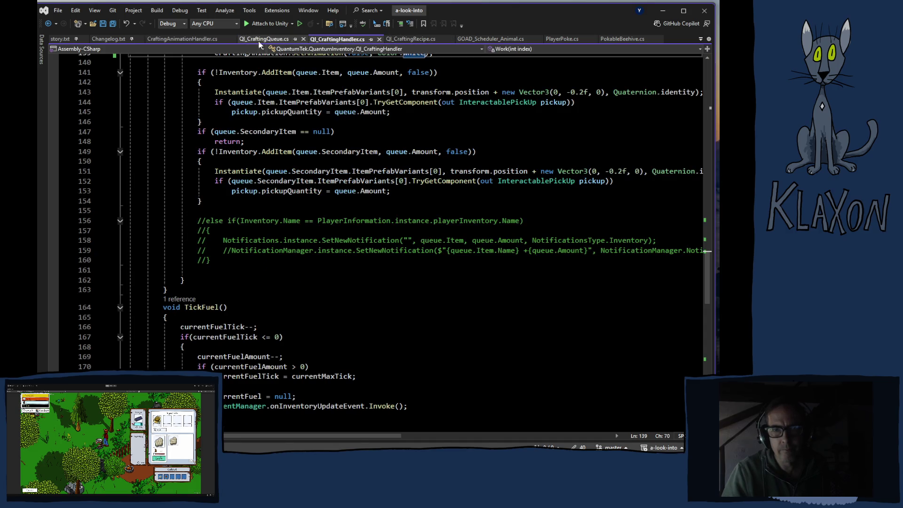
left_click(182, 39)
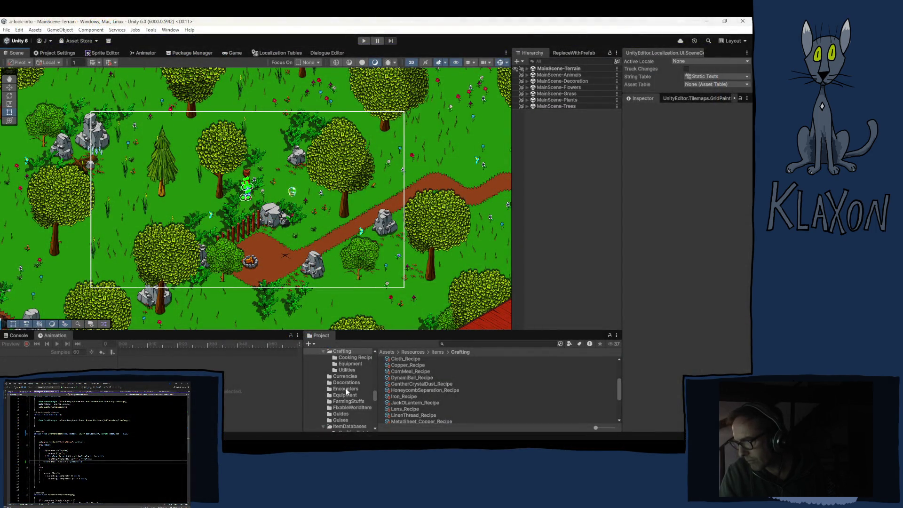
Step: Browse to Prefabs > WorldObjects > CraftingStations and open the DoubleBoiler prefab in Prefab Mode
scroll(347, 391, "down", 10)
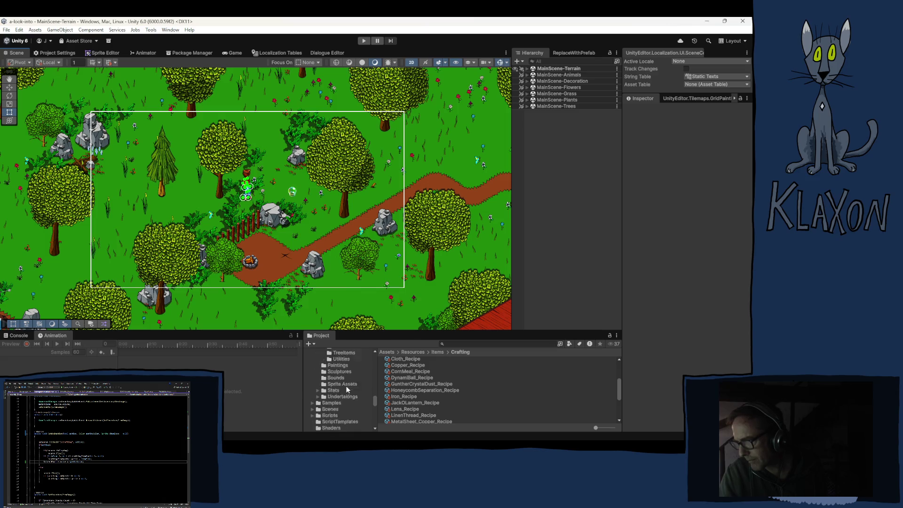
scroll(348, 395, "up", 5)
scroll(349, 412, "down", 4)
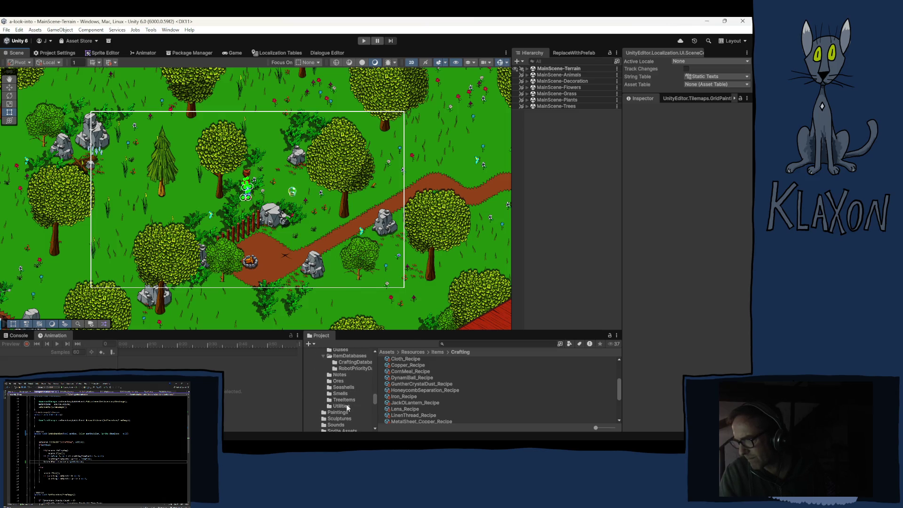
left_click(341, 406)
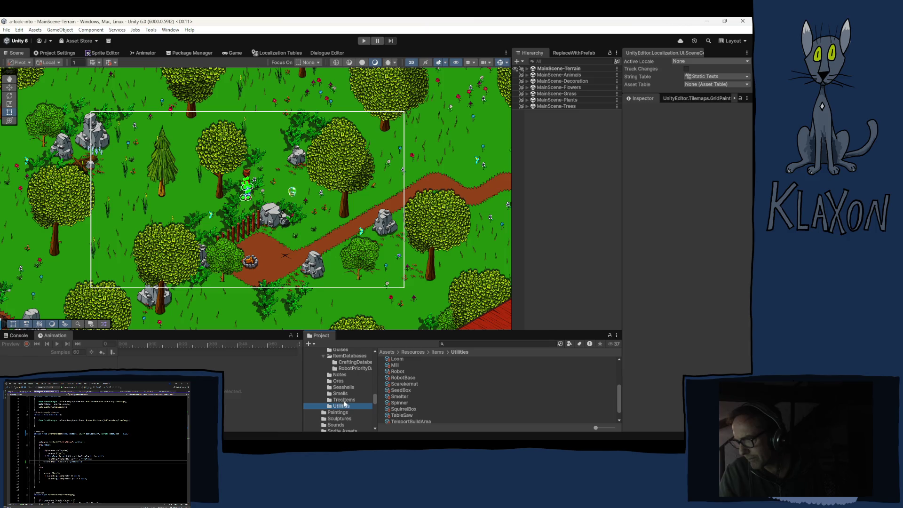
scroll(344, 401, "up", 5)
scroll(345, 400, "up", 4)
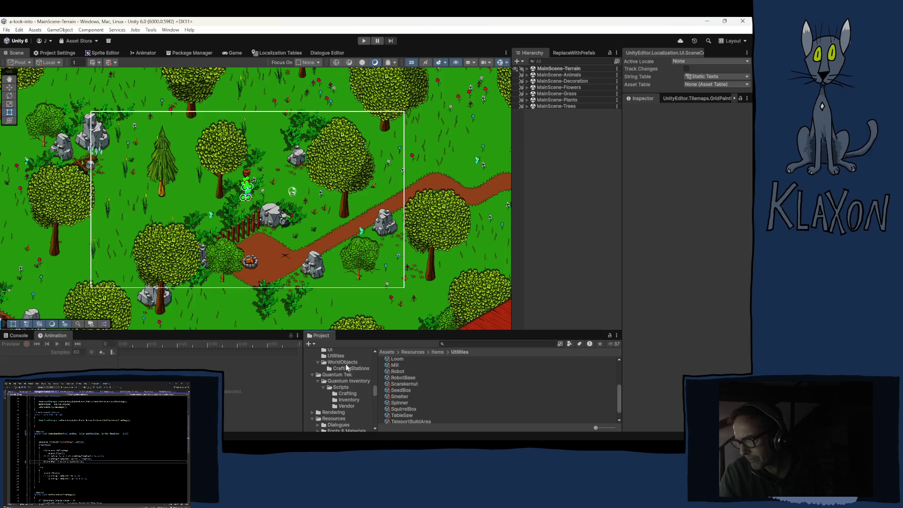
left_click(348, 368)
scroll(425, 391, "down", 2)
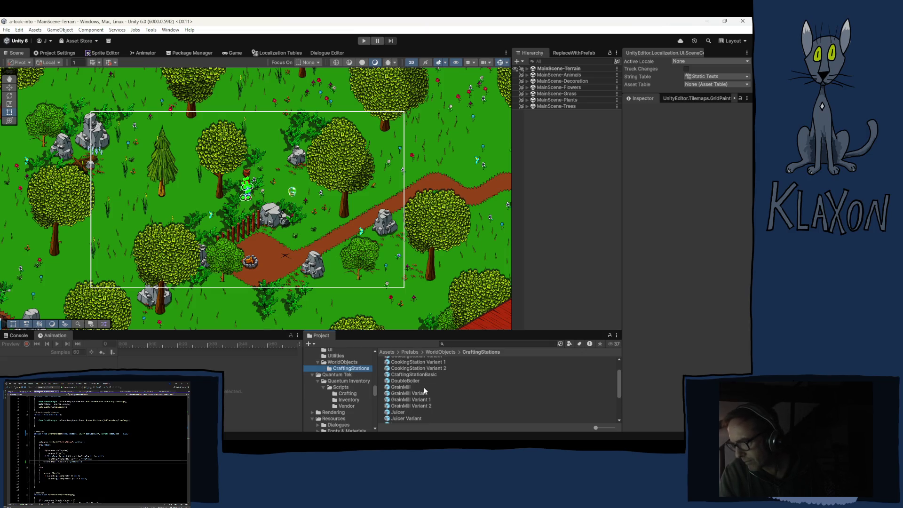
left_click(404, 381)
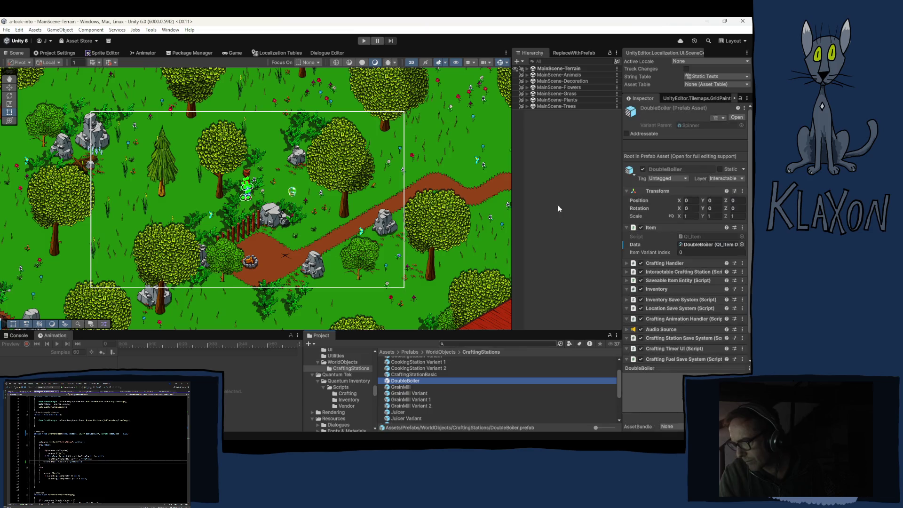
left_click(544, 91)
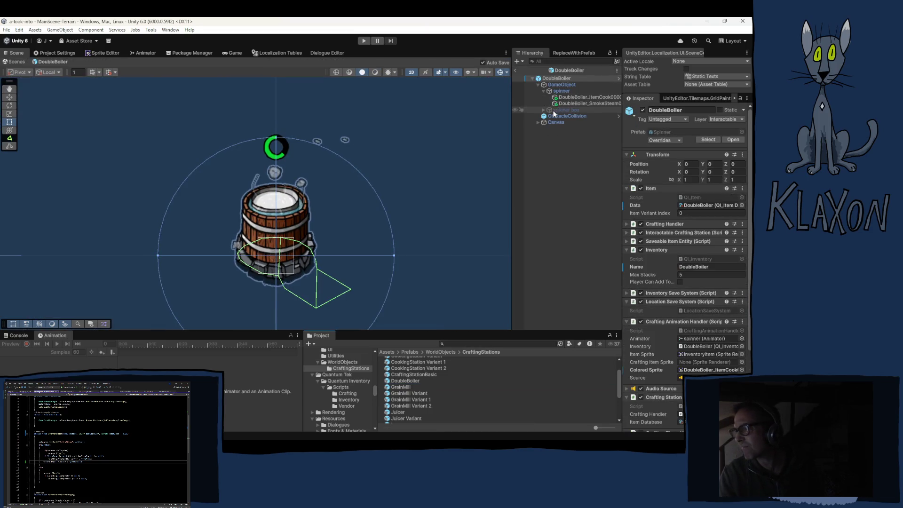
Step: Preview the DoubleBoiler_Active clip on DoubleBoiler_SmokeSteam000, scrubbing the timeline to frame 11
left_click(564, 103)
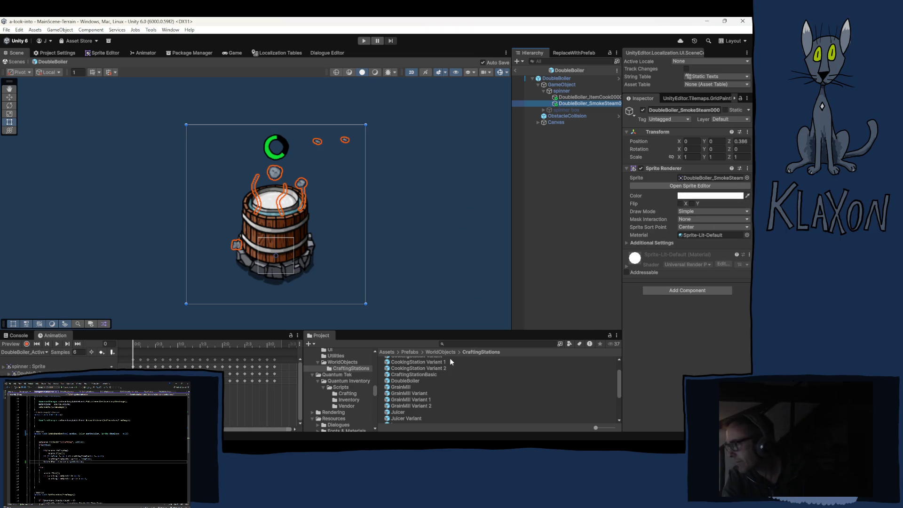
left_click(38, 353)
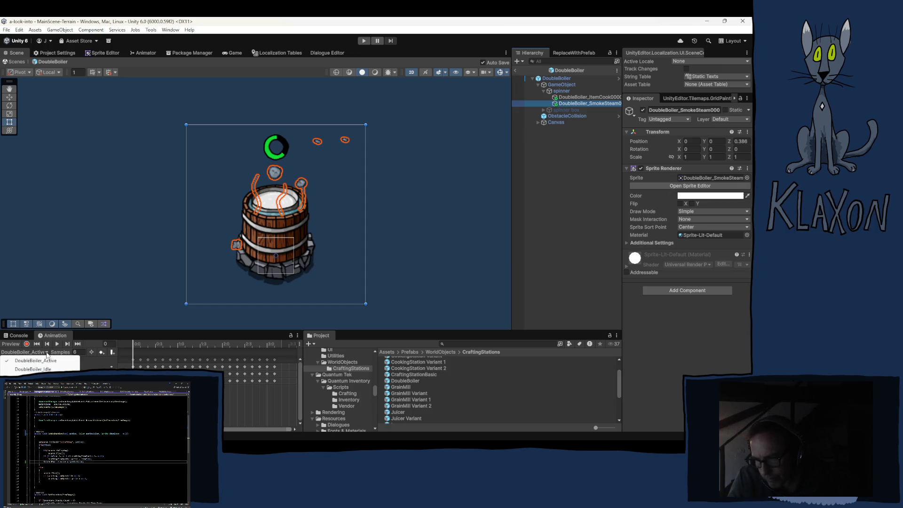
left_click(140, 345)
mouse_move(140, 345)
left_mouse_down()
mouse_move(232, 347)
mouse_move(133, 348)
left_mouse_up()
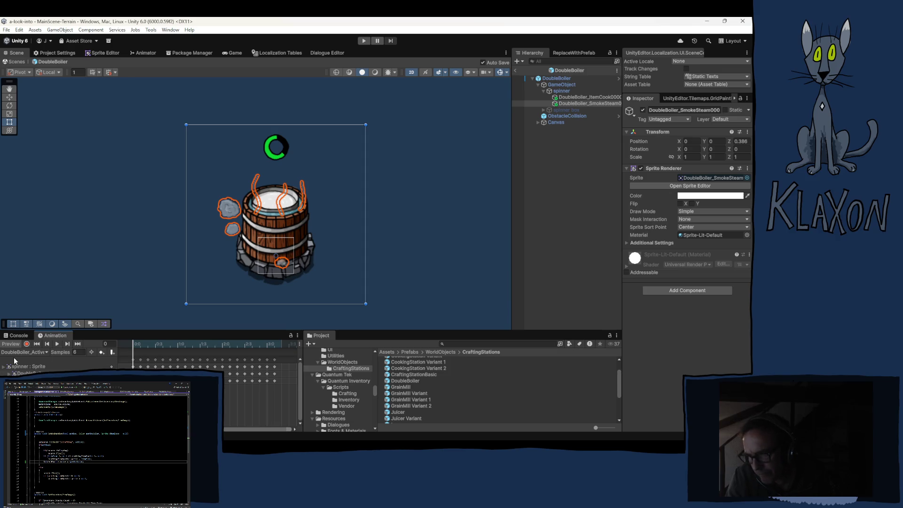
scroll(109, 447, "up", 4)
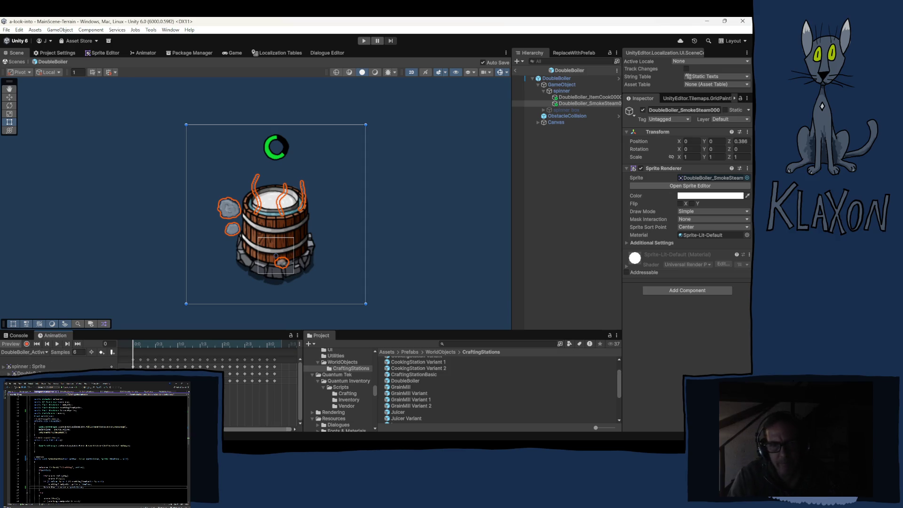
scroll(106, 449, "down", 4)
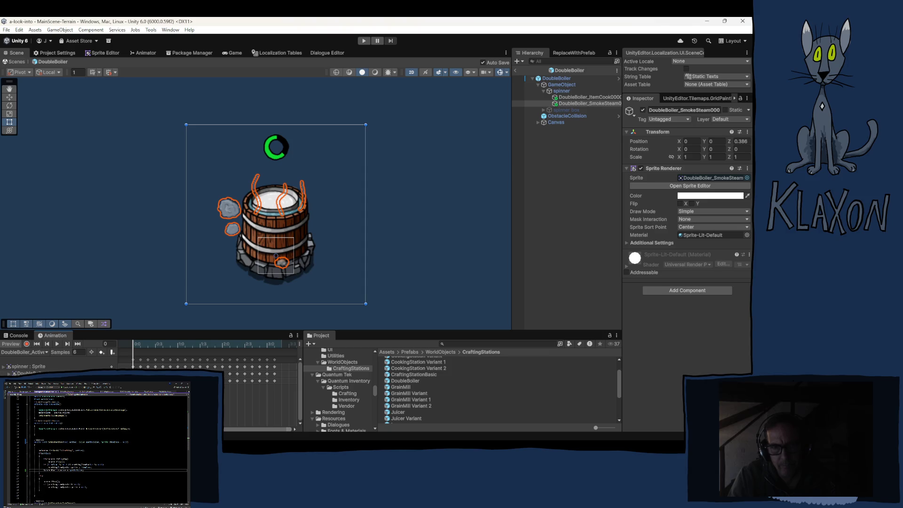
left_click(560, 78)
Step: Open the CraftingTimerUI script from the DoubleBoiler's Crafting Timer UI component
scroll(667, 288, "down", 5)
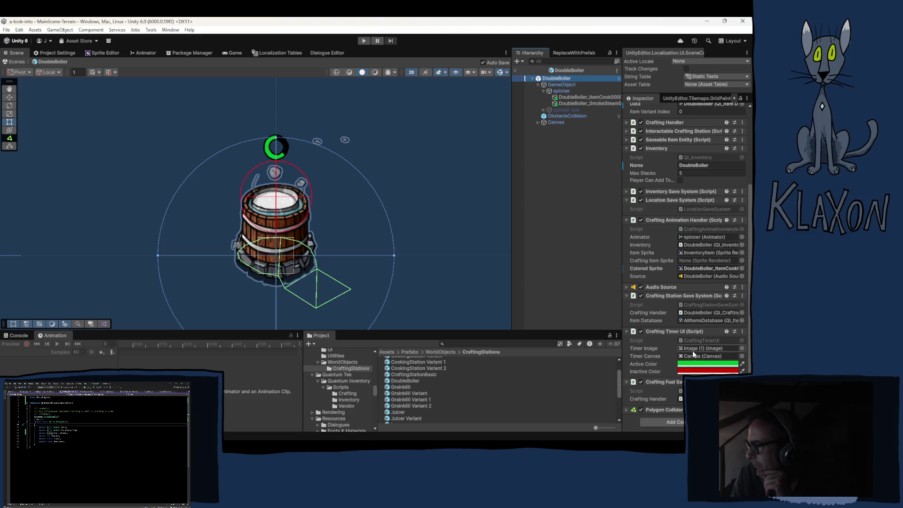
double_click(698, 339)
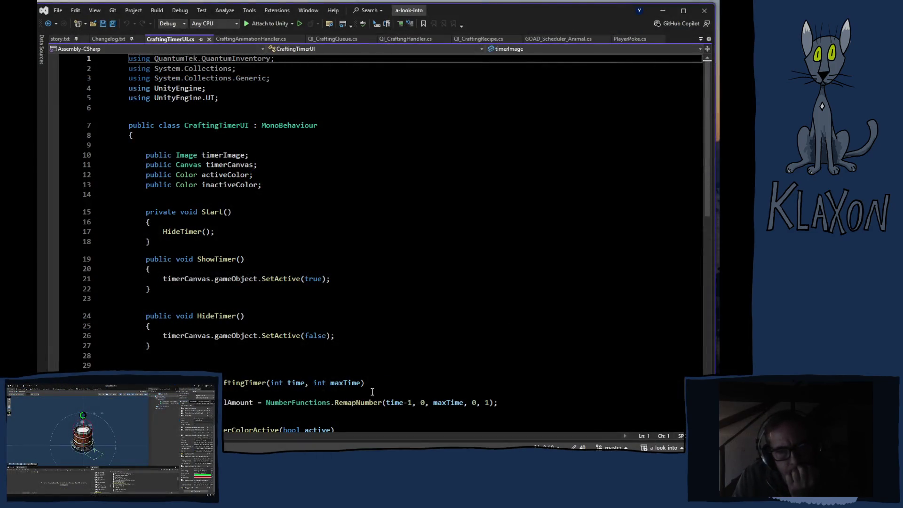
Step: Scroll through CraftingTimerUI.cs to read its show, hide, fill and colour methods
scroll(308, 328, "down", 4)
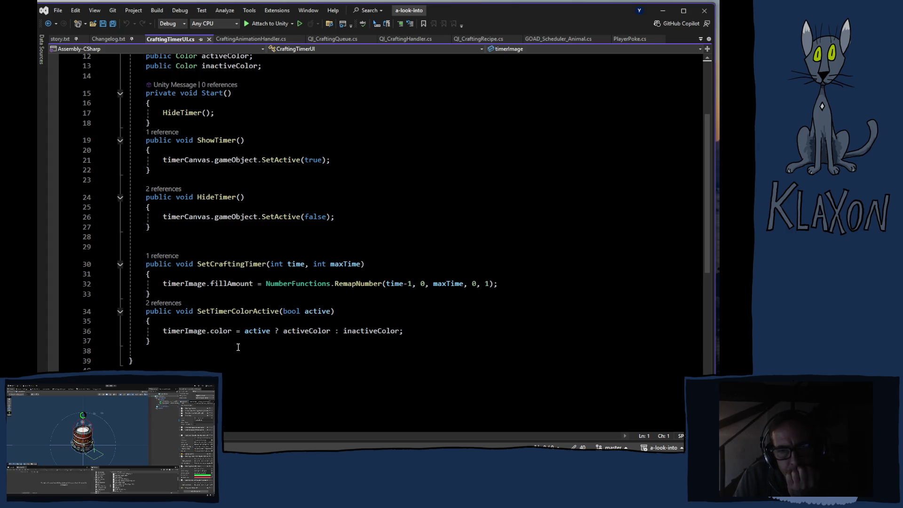
scroll(306, 334, "up", 4)
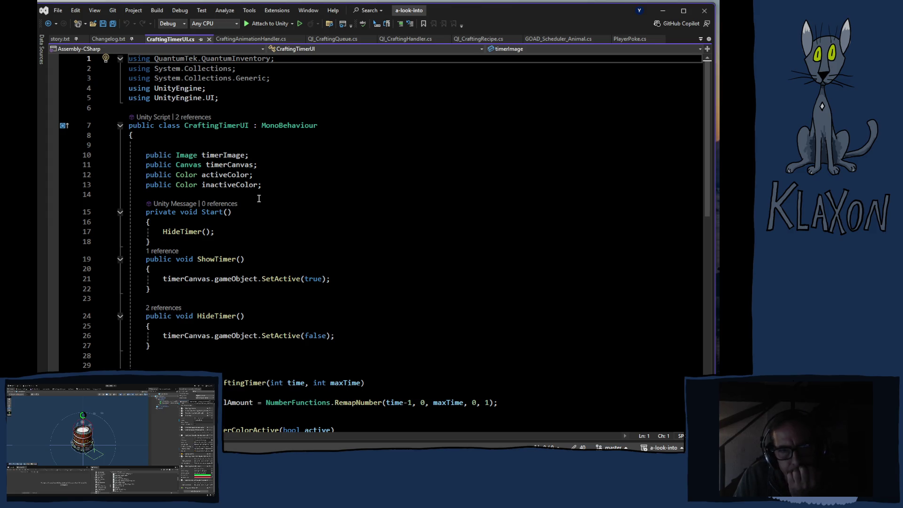
scroll(391, 240, "down", 5)
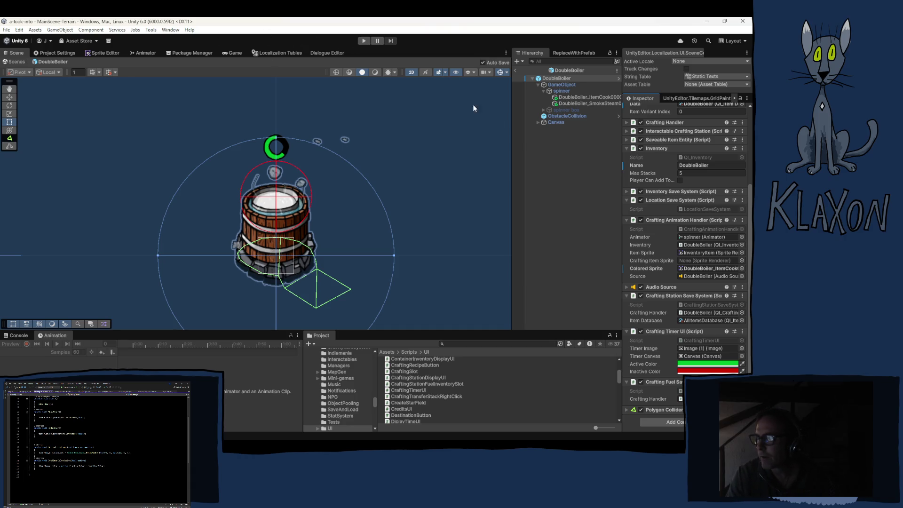
Step: Exit the DoubleBoiler prefab back to the main scene via the breadcrumb back arrow
left_click(516, 72)
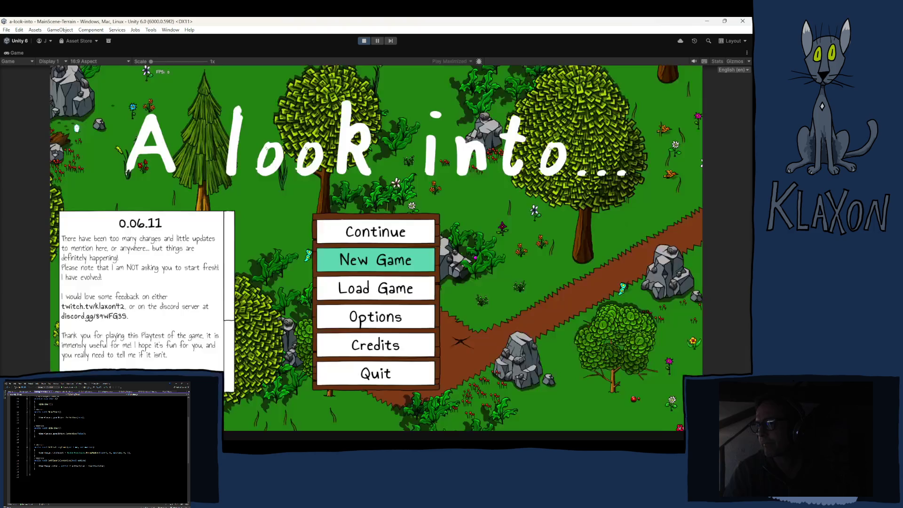
Step: Create a new save, name the character 'dsa' and accept to enter the forest campfire area
left_click(369, 272)
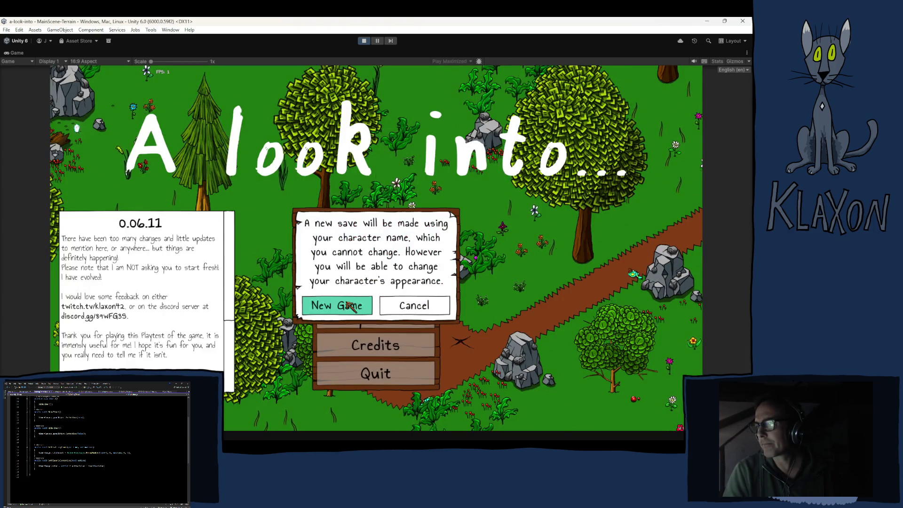
left_click(337, 304)
type("dsa")
left_click(396, 317)
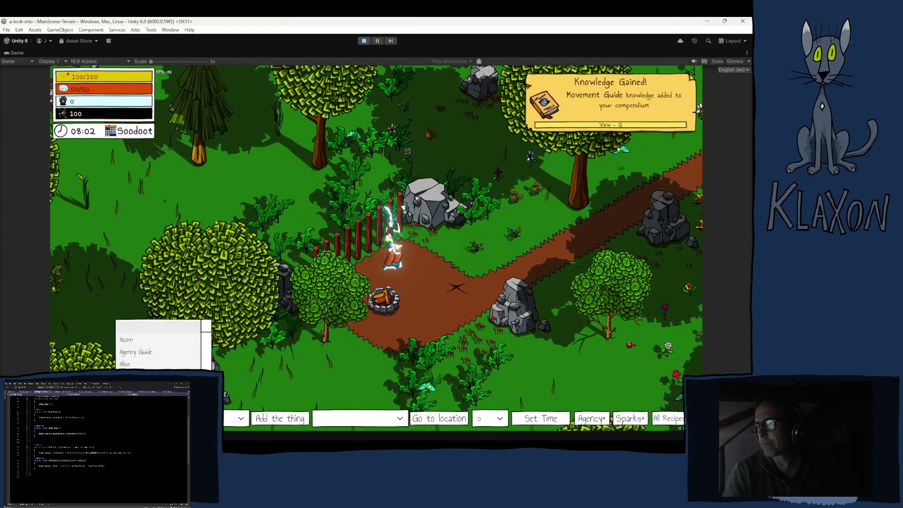
left_click_drag(213, 366, 211, 354)
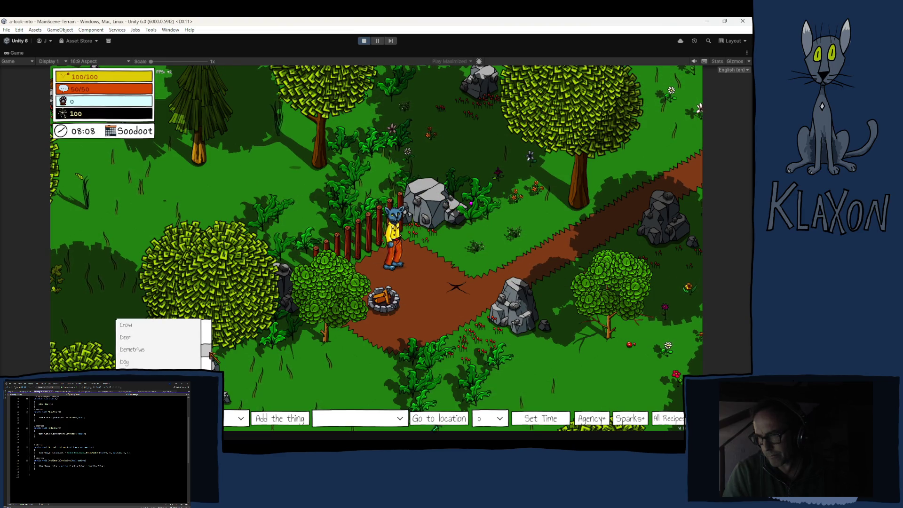
Step: Spawn a Double Boiler from the debug dropdown and drag it from inventory beside the bear
left_click(254, 411)
left_click(257, 412)
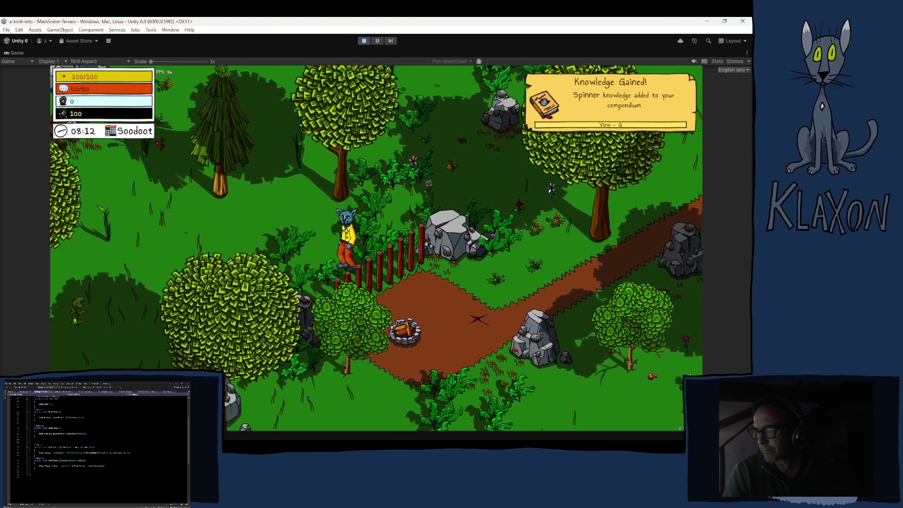
key("Tab")
mouse_move(303, 388)
left_mouse_down()
mouse_move(317, 264)
mouse_move(330, 286)
mouse_move(318, 257)
mouse_move(340, 262)
mouse_move(325, 254)
left_mouse_up()
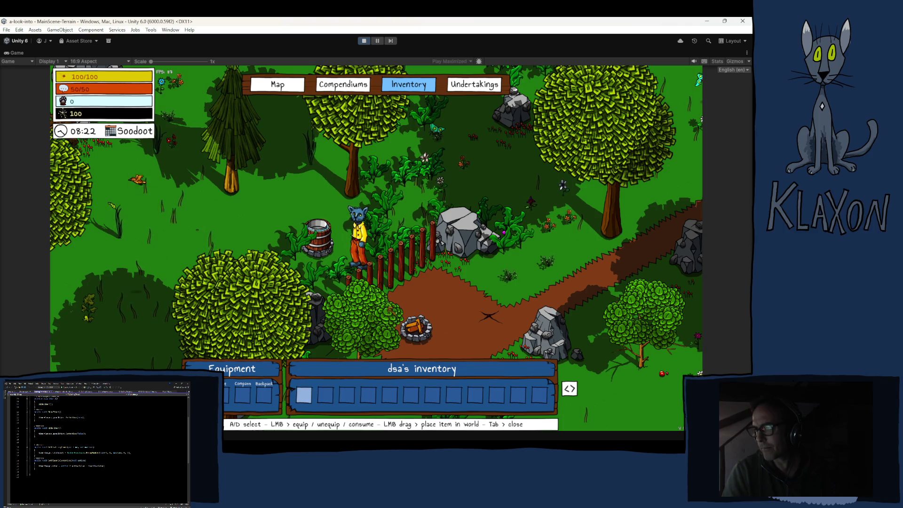
left_click(379, 42)
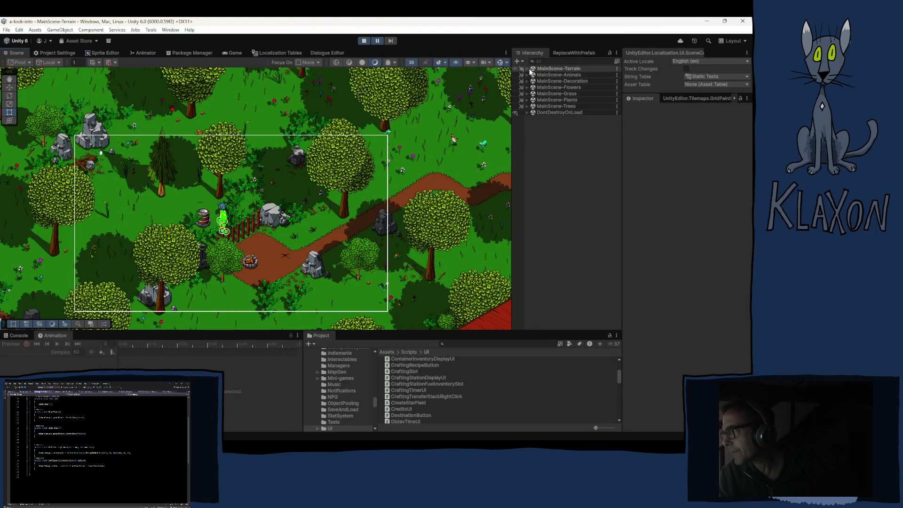
Step: Select the spawned DoubleBoiler(Clone) under MainScene-Terrain to view its components
left_click(527, 69)
scroll(570, 199, "down", 10)
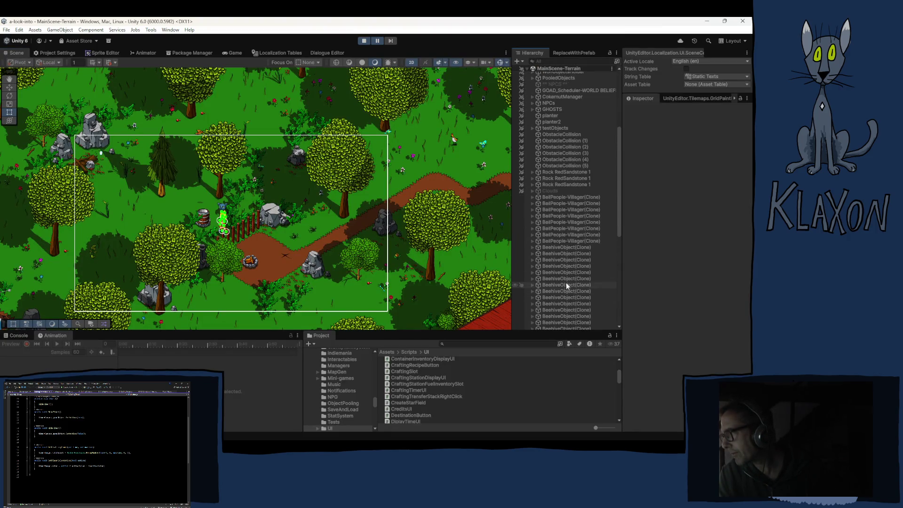
left_click(562, 317)
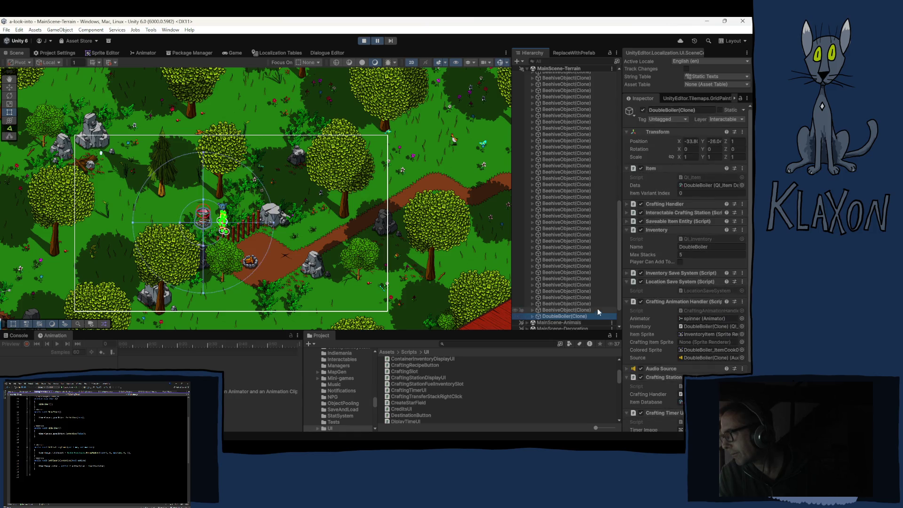
scroll(661, 338, "down", 4)
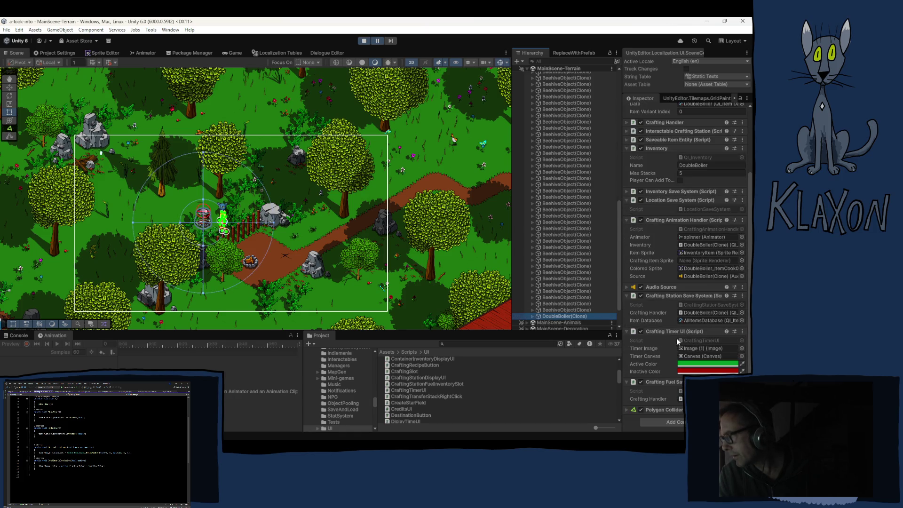
Step: Expand GameObject > spinner and inspect the DoubleBoiler_SmokeSteam and DoubleBoiler_ItemCook objects
left_click(532, 315)
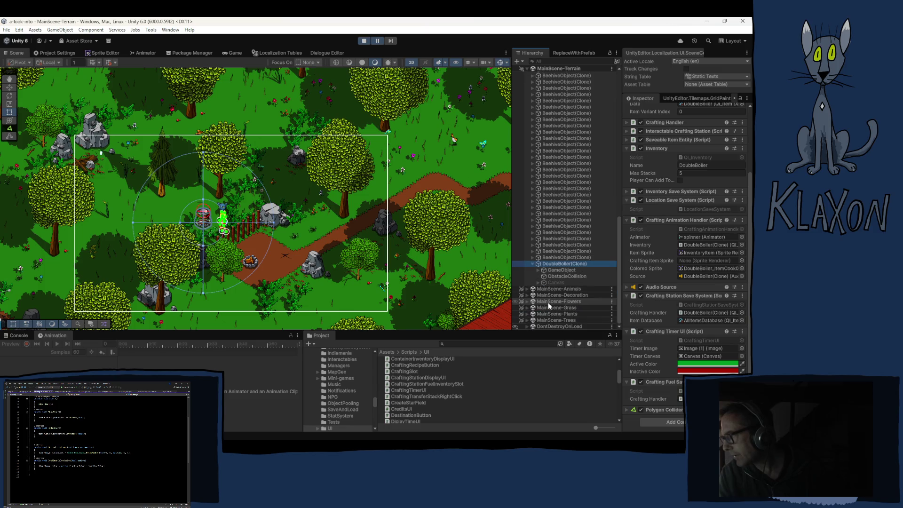
left_click(538, 270)
left_click(543, 276)
left_click(566, 288)
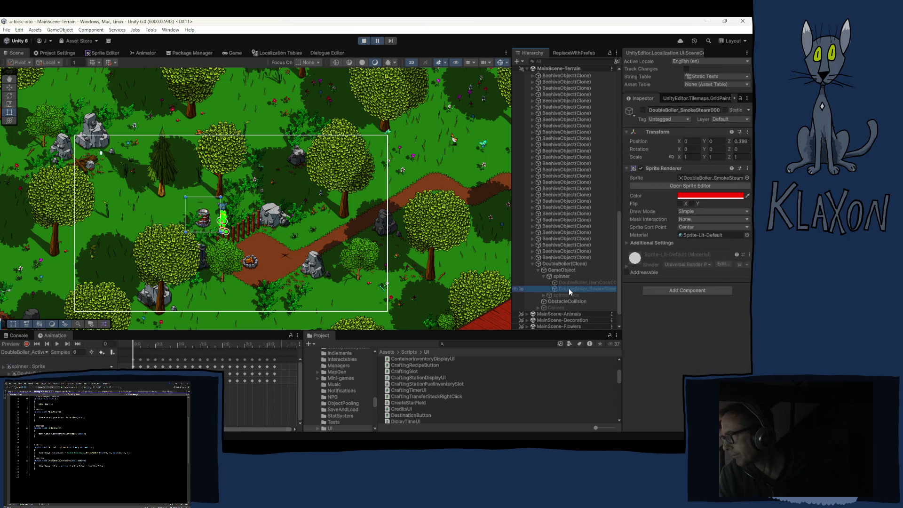
left_click(580, 281)
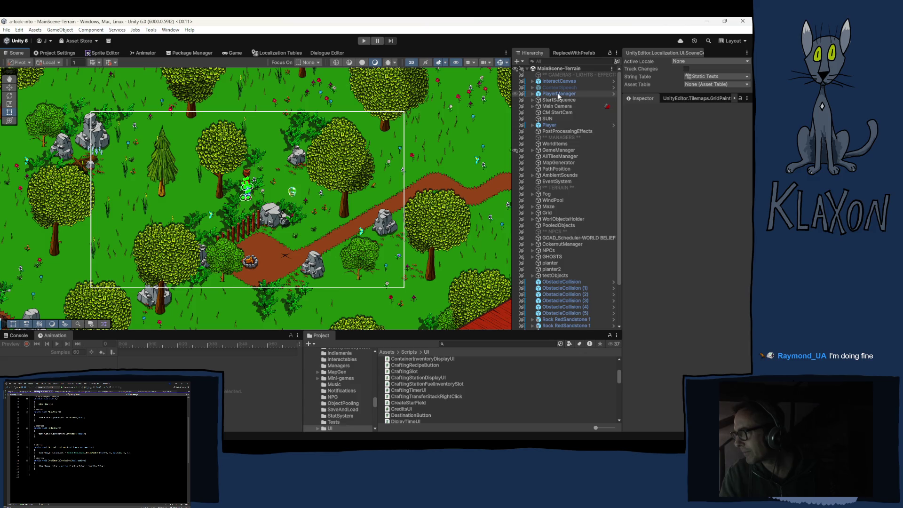
Step: Open InventoryDisplaySlot.cs from the Slot prefab on GameManager > UI-TabbedMenu > UI-Inventory/Equipment
left_click(533, 150)
scroll(584, 253, "down", 3)
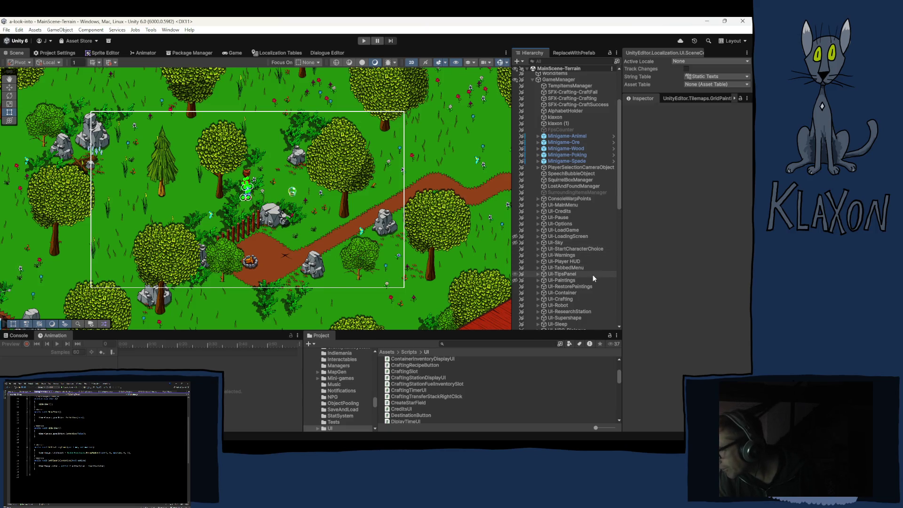
left_click(538, 268)
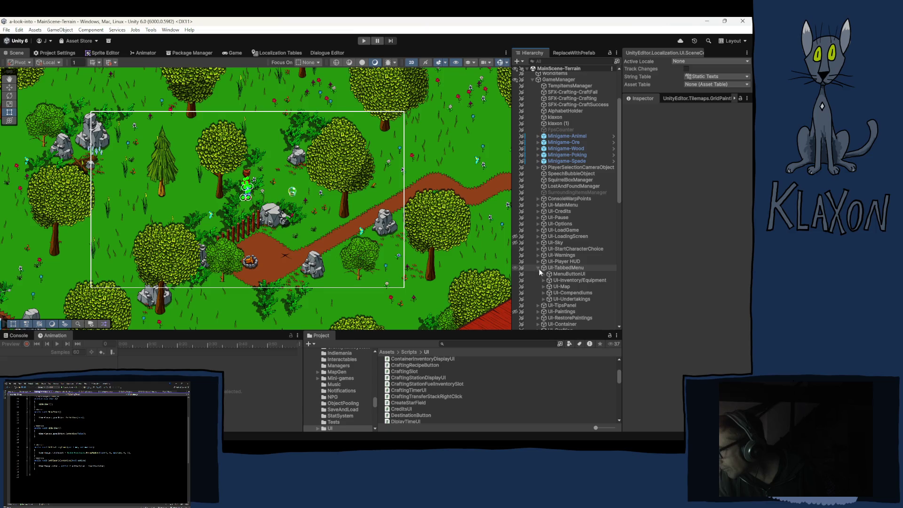
left_click(543, 281)
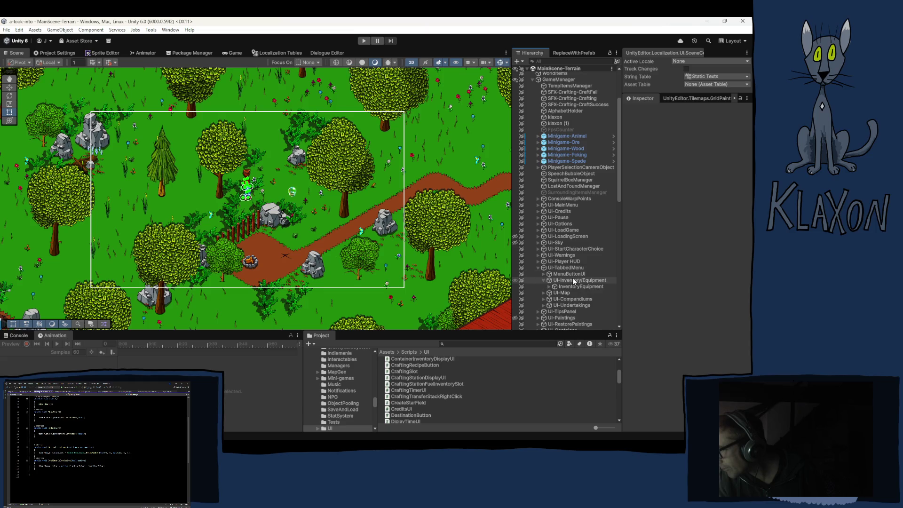
left_click(572, 282)
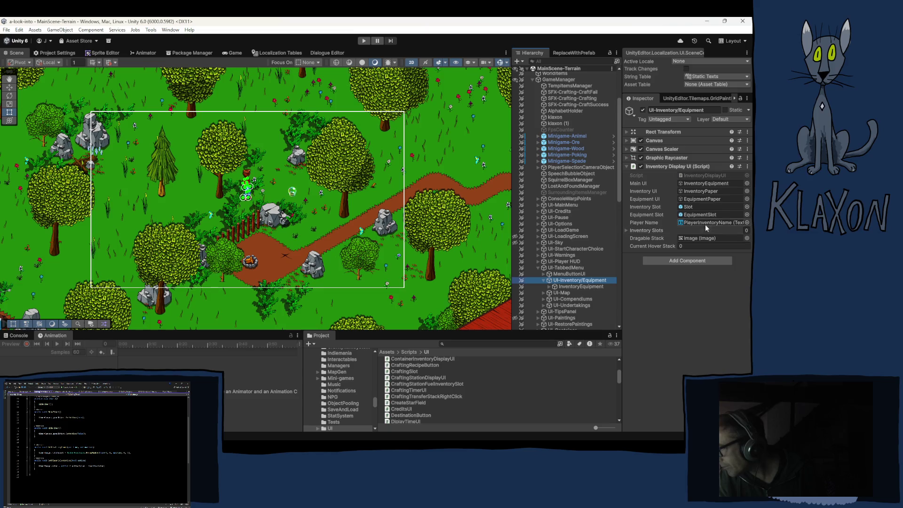
left_click(688, 208)
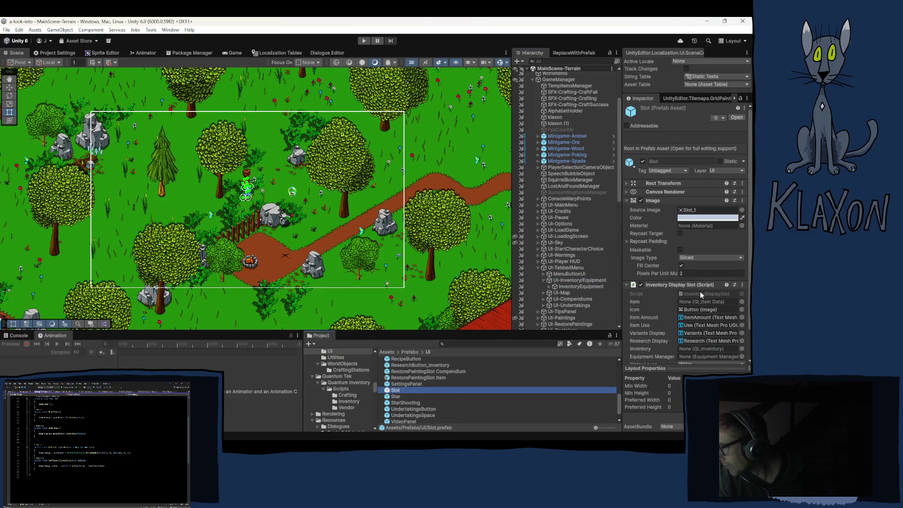
double_click(696, 294)
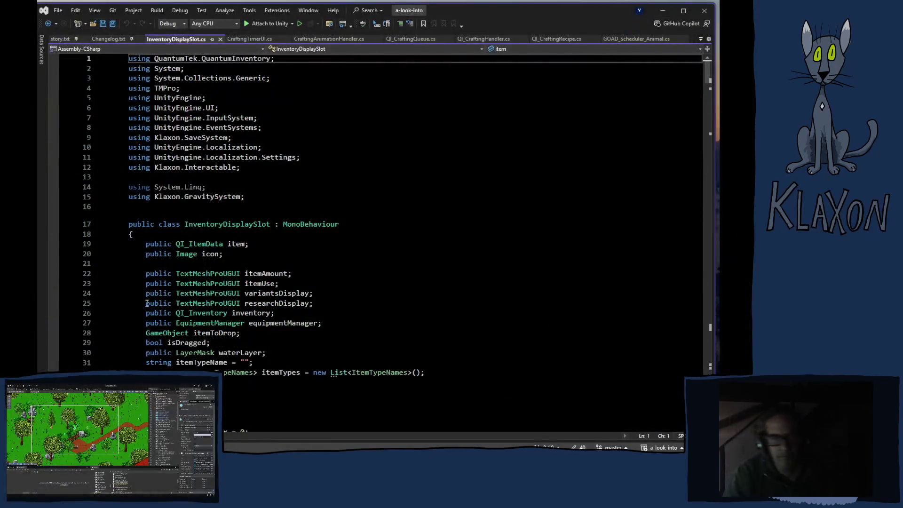
scroll(311, 268, "down", 20)
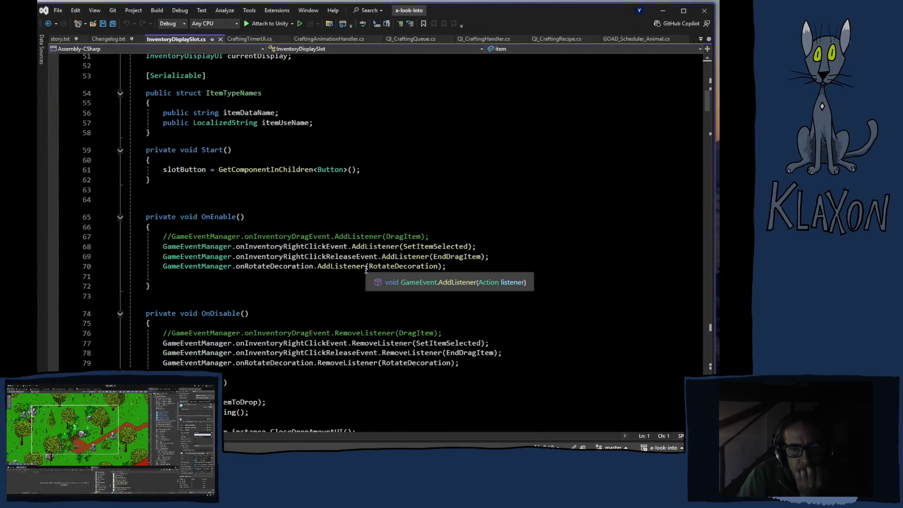
scroll(370, 267, "down", 2)
scroll(370, 266, "down", 14)
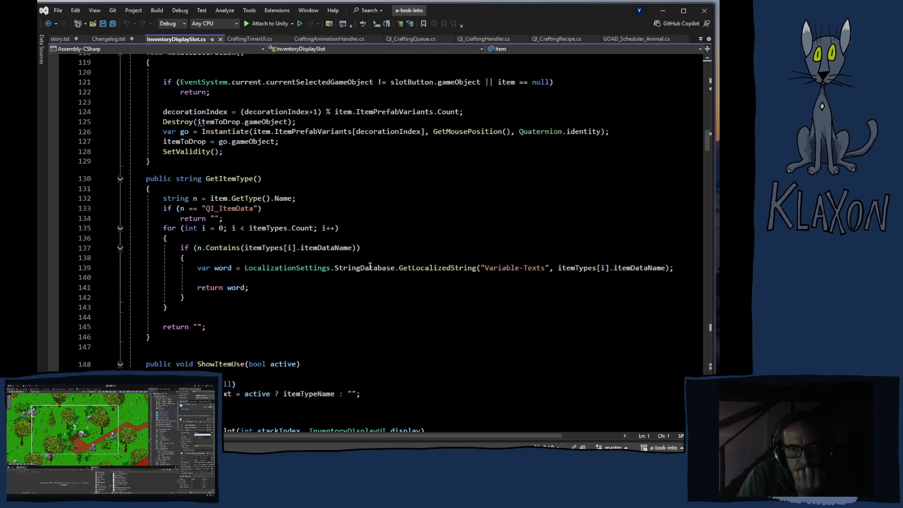
scroll(370, 266, "down", 20)
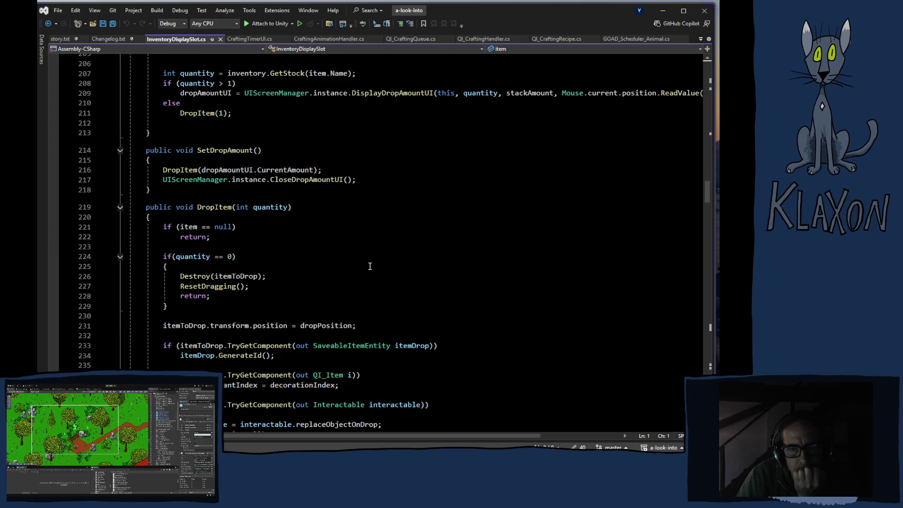
scroll(370, 266, "down", 20)
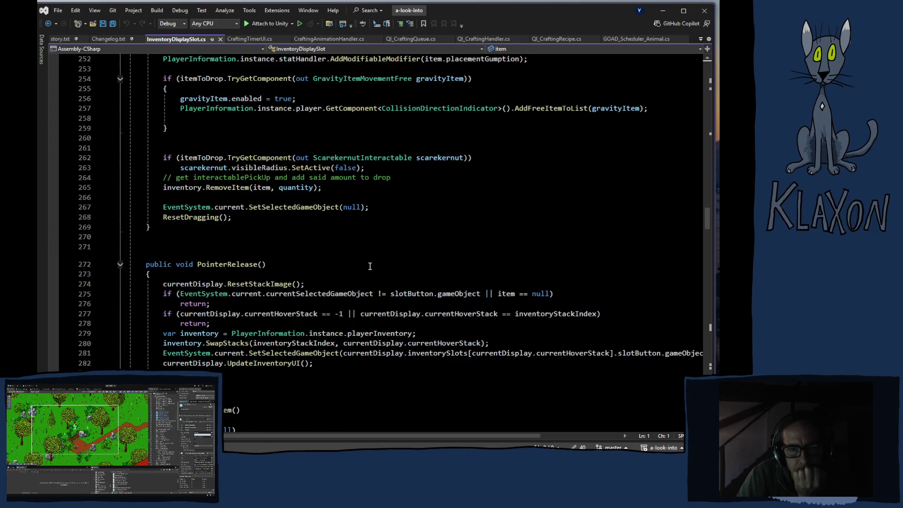
scroll(370, 266, "down", 20)
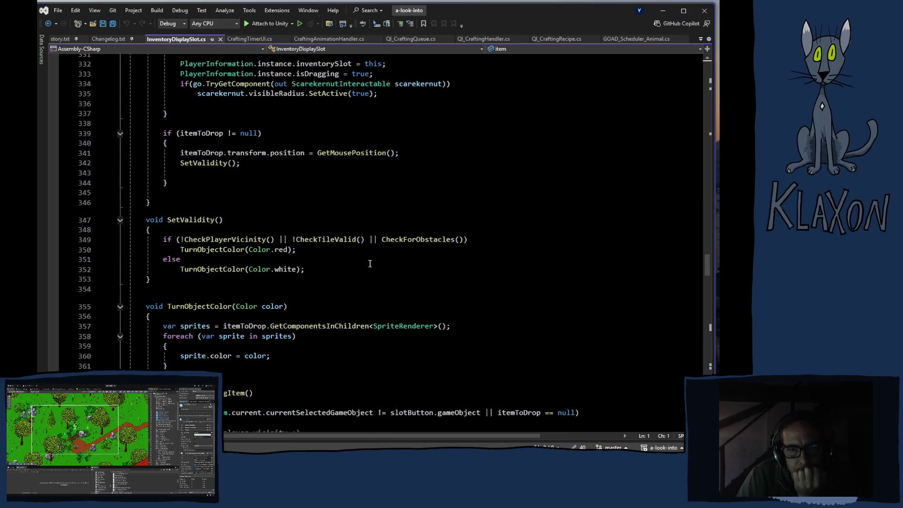
scroll(362, 269, "down", 1)
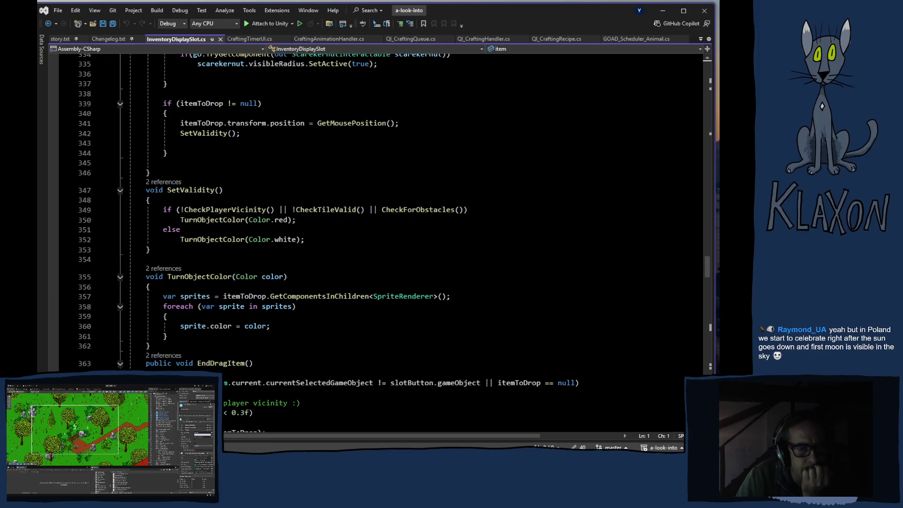
scroll(269, 310, "down", 2)
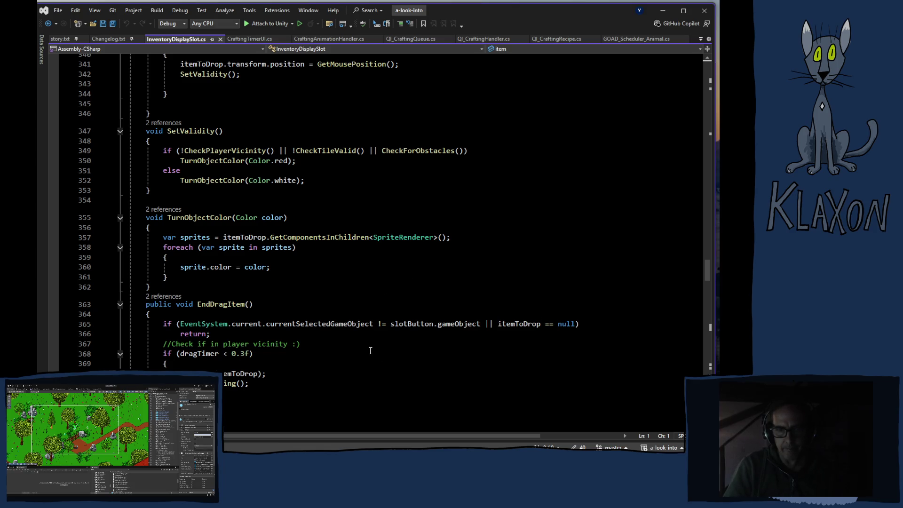
mouse_move(344, 329)
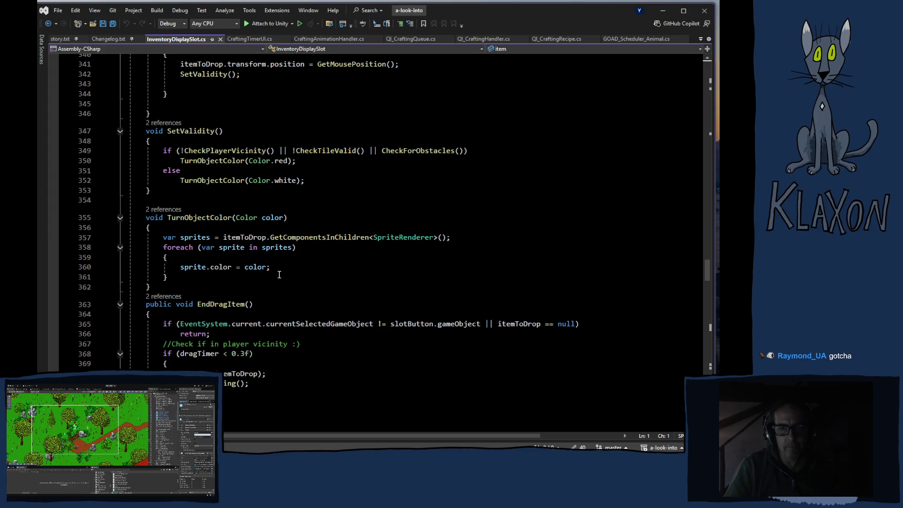
scroll(284, 277, "up", 5)
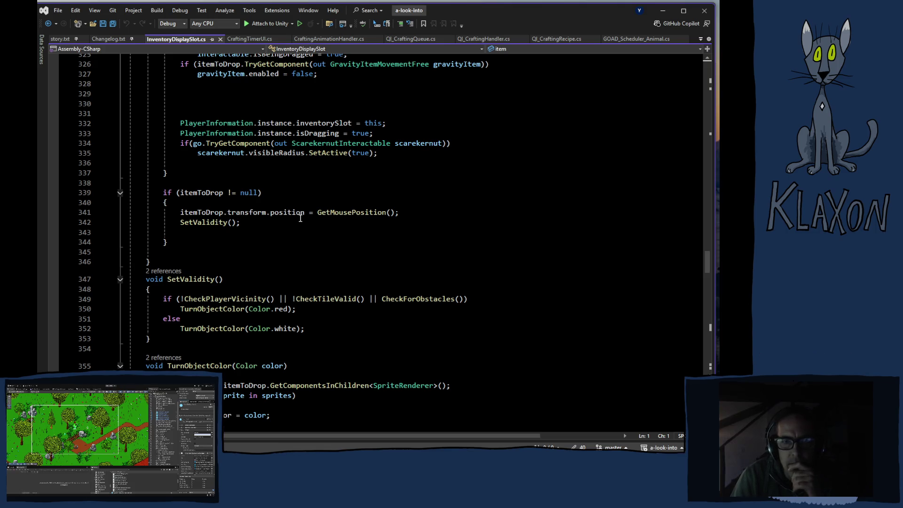
scroll(301, 218, "down", 2)
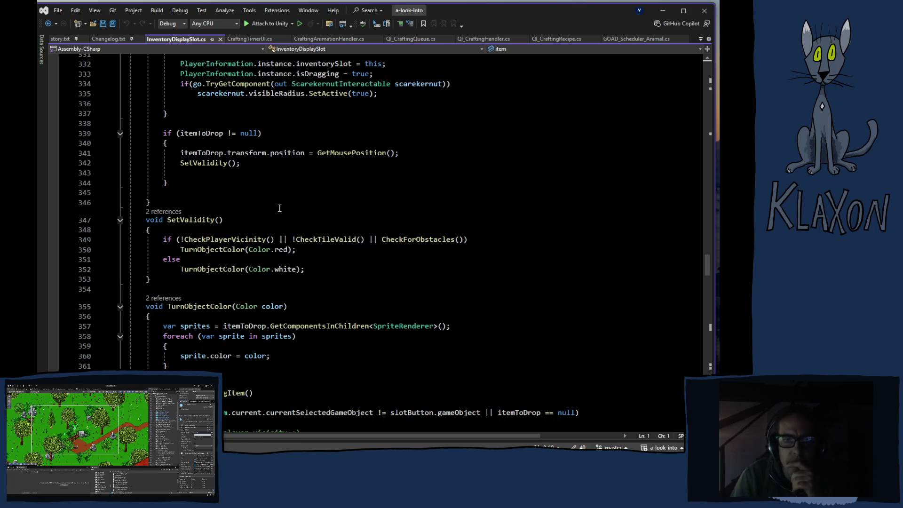
scroll(279, 208, "down", 3)
scroll(280, 208, "down", 1)
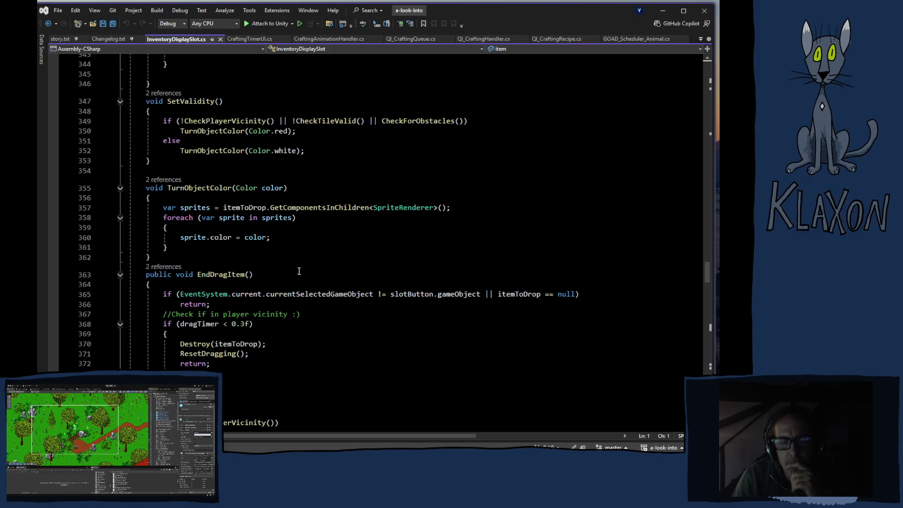
scroll(299, 271, "down", 2)
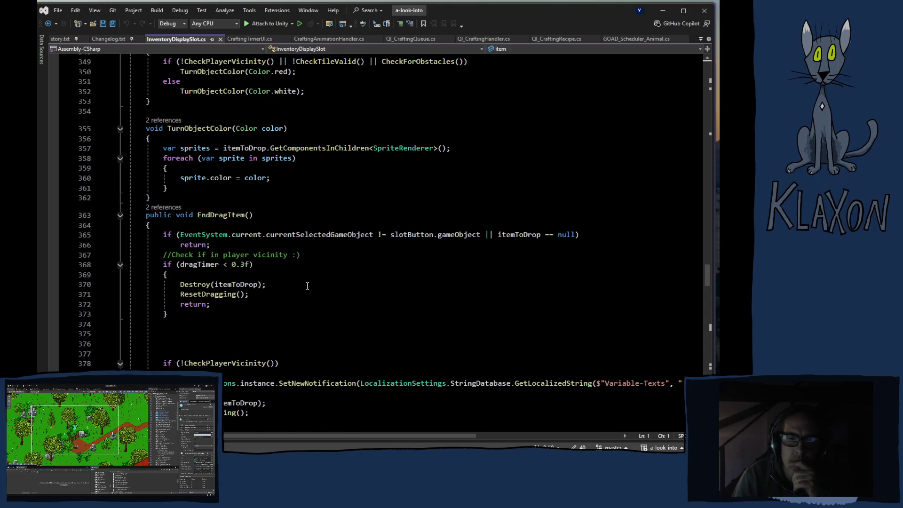
scroll(308, 285, "down", 4)
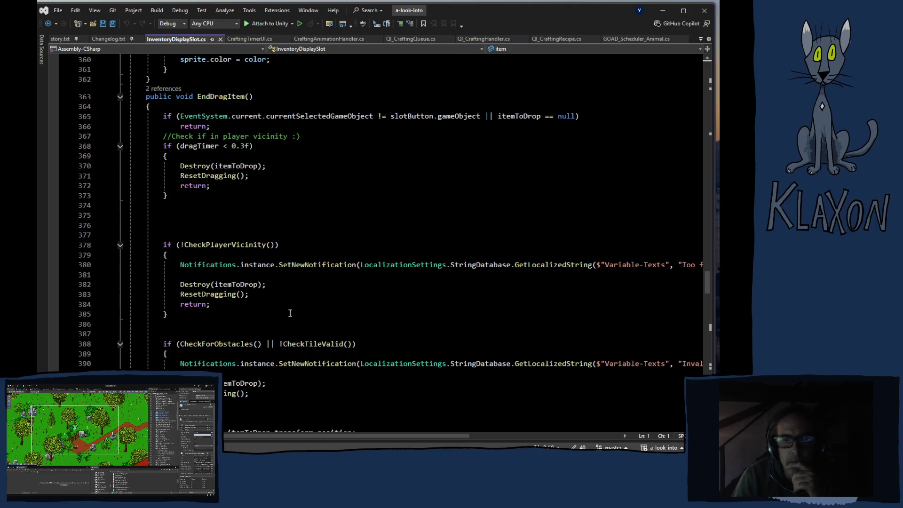
scroll(305, 312, "down", 3)
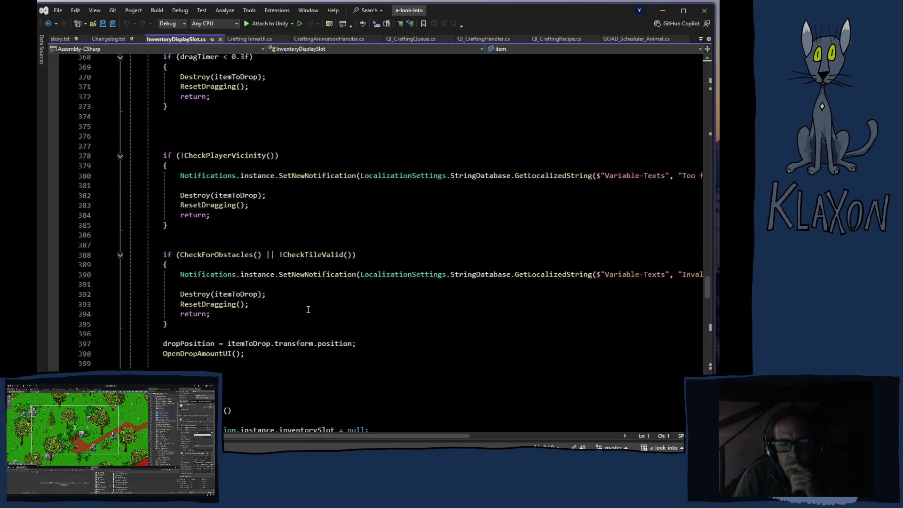
scroll(308, 309, "down", 15)
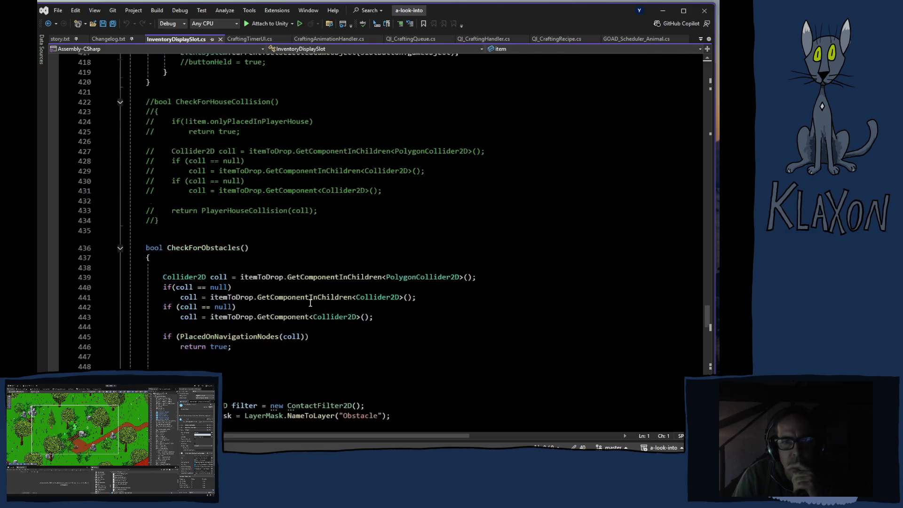
scroll(310, 303, "down", 20)
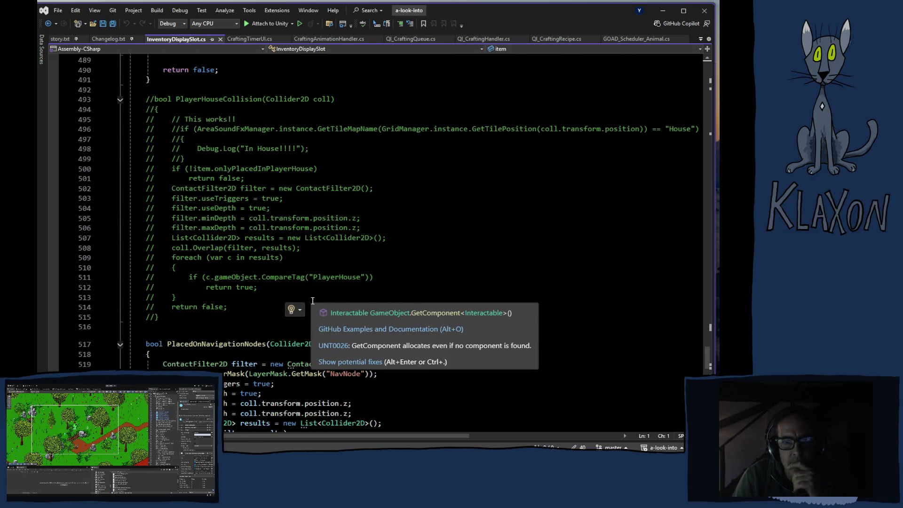
scroll(312, 300, "down", 10)
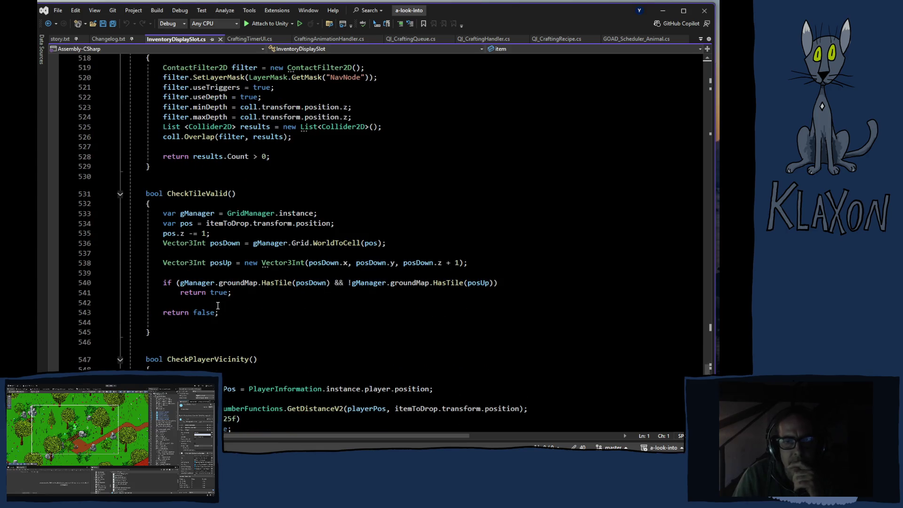
scroll(477, 283, "down", 6)
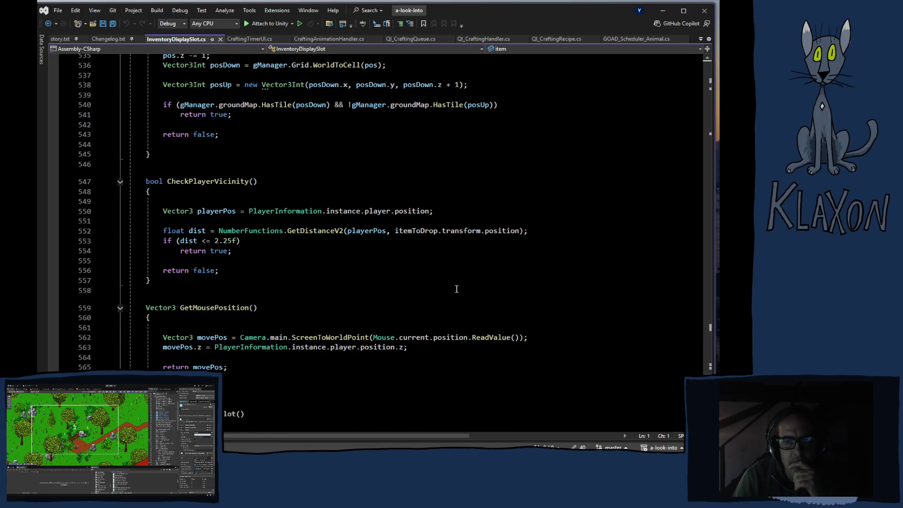
scroll(457, 289, "down", 6)
scroll(456, 288, "up", 20)
scroll(365, 286, "up", 20)
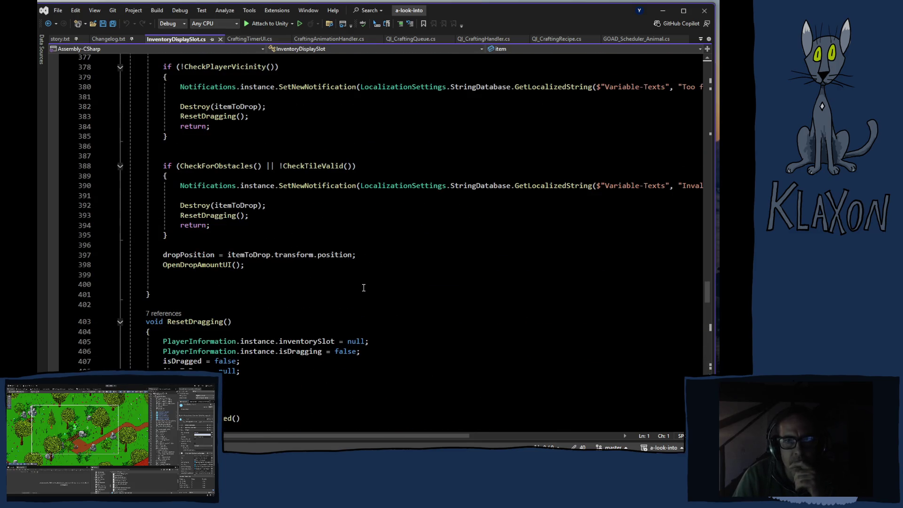
scroll(365, 287, "up", 20)
scroll(364, 286, "up", 20)
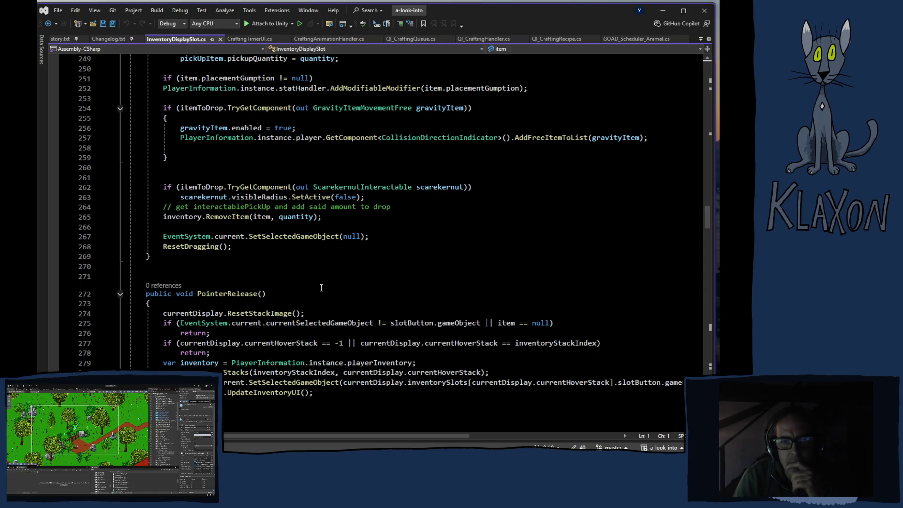
scroll(317, 292, "up", 6)
scroll(317, 293, "up", 8)
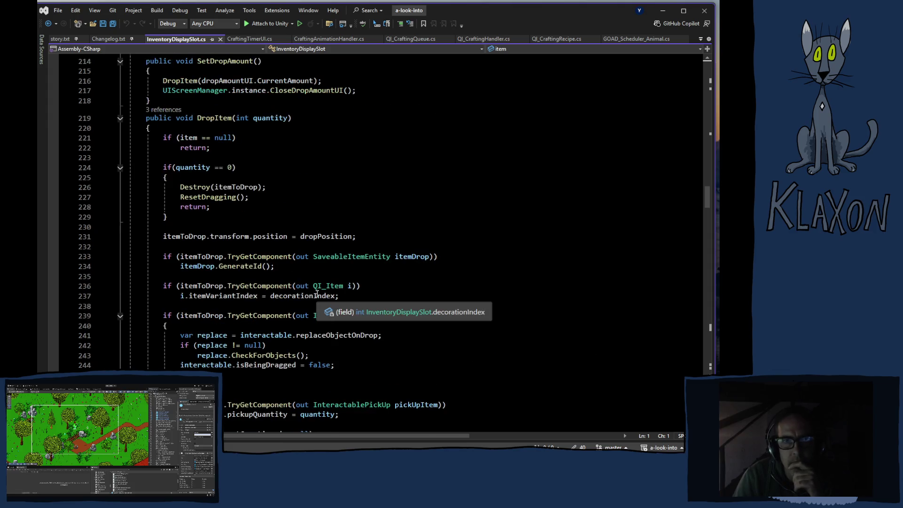
scroll(322, 297, "down", 7)
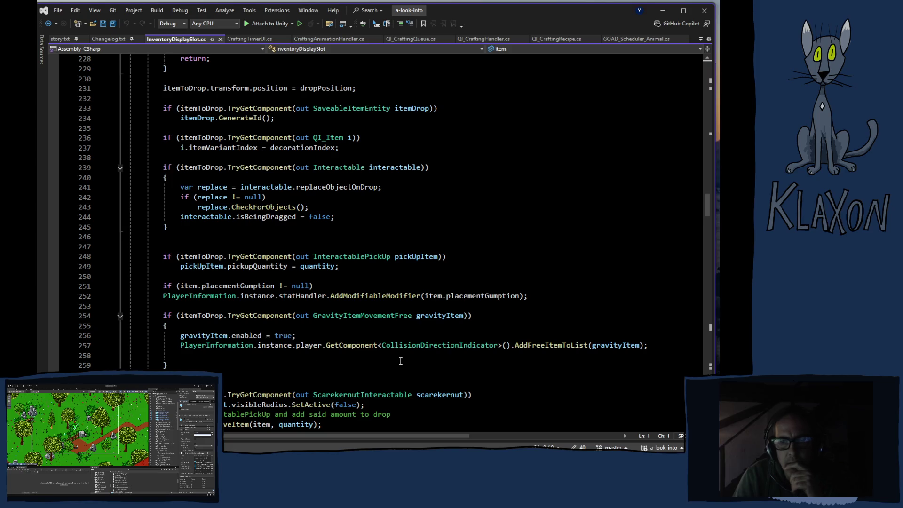
scroll(401, 361, "down", 1)
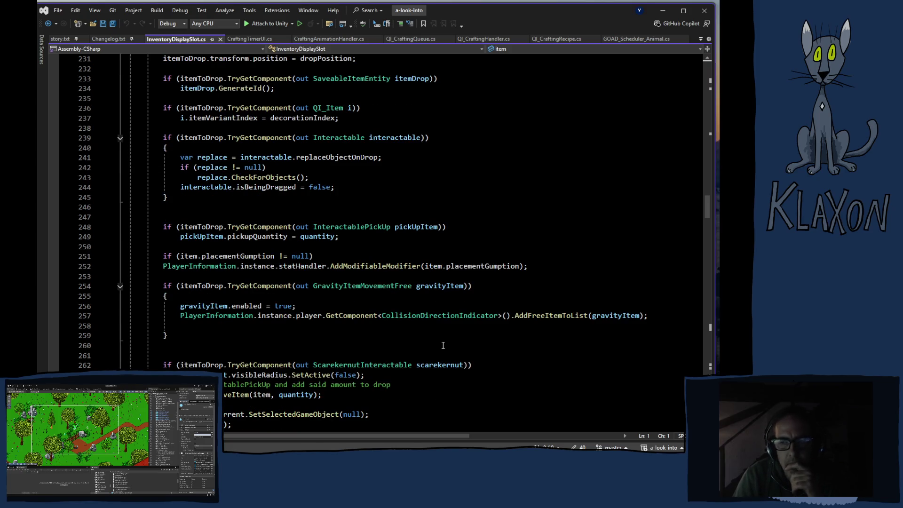
scroll(390, 376, "down", 1)
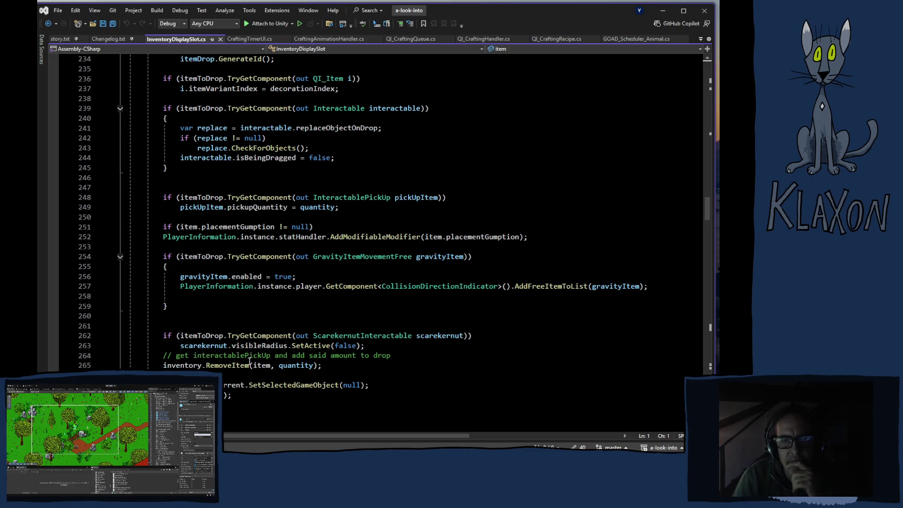
scroll(221, 341, "down", 1)
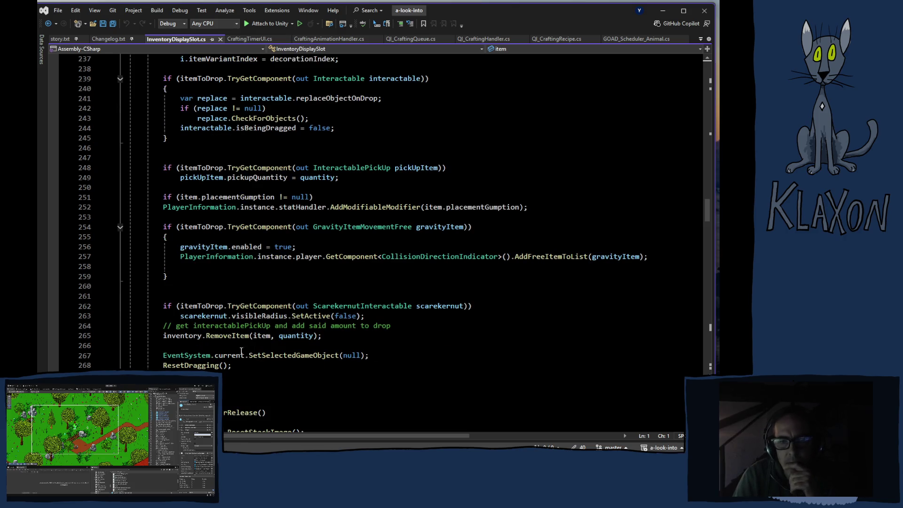
scroll(280, 346, "down", 8)
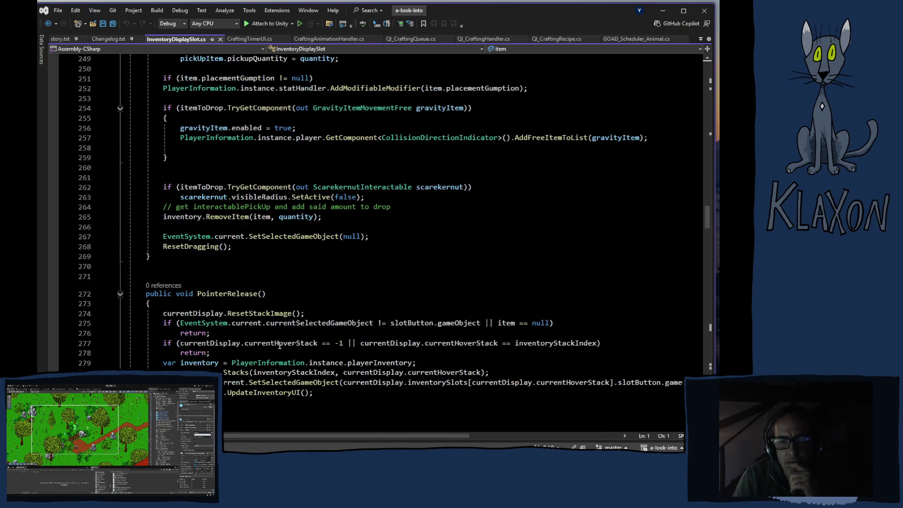
scroll(279, 346, "down", 8)
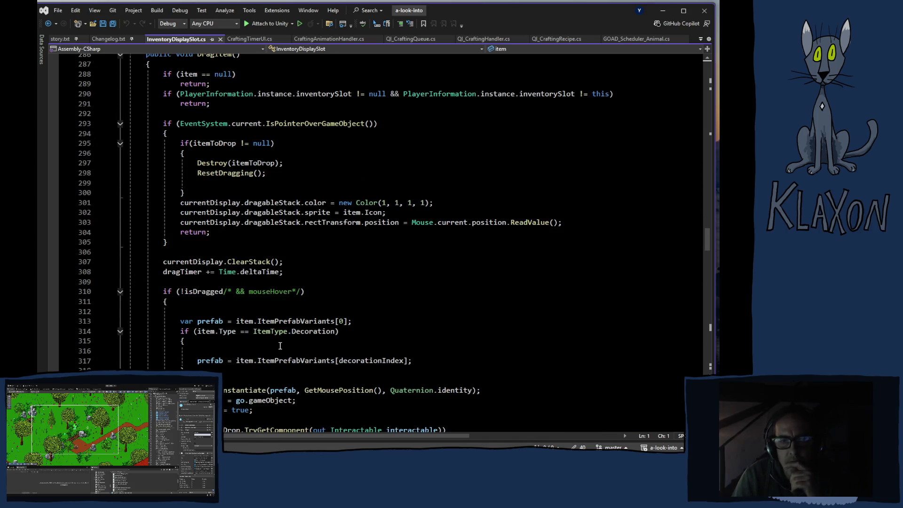
scroll(280, 345, "down", 13)
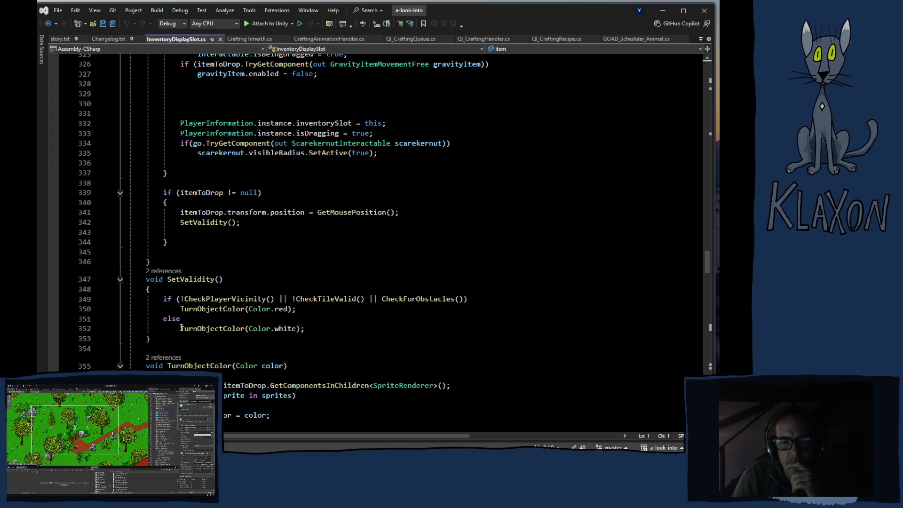
left_click_drag(181, 327, 306, 331)
key("ctrl+c")
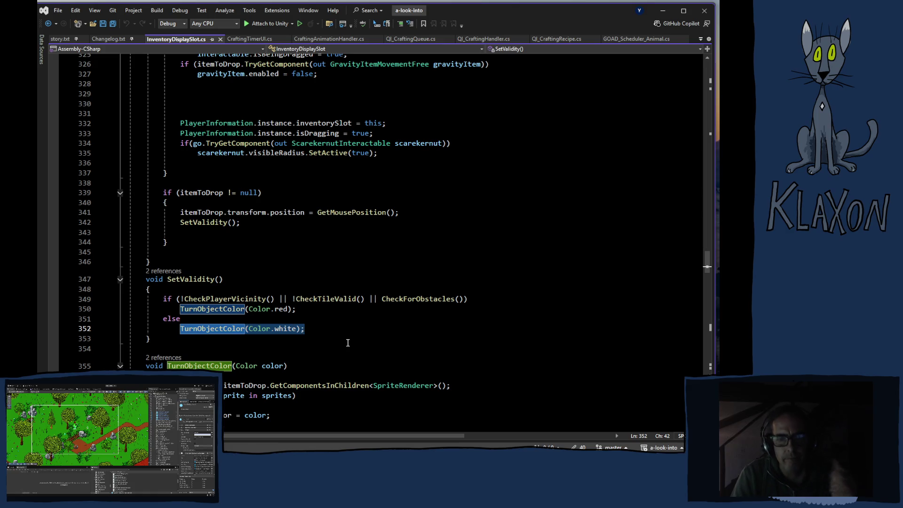
scroll(321, 342, "up", 15)
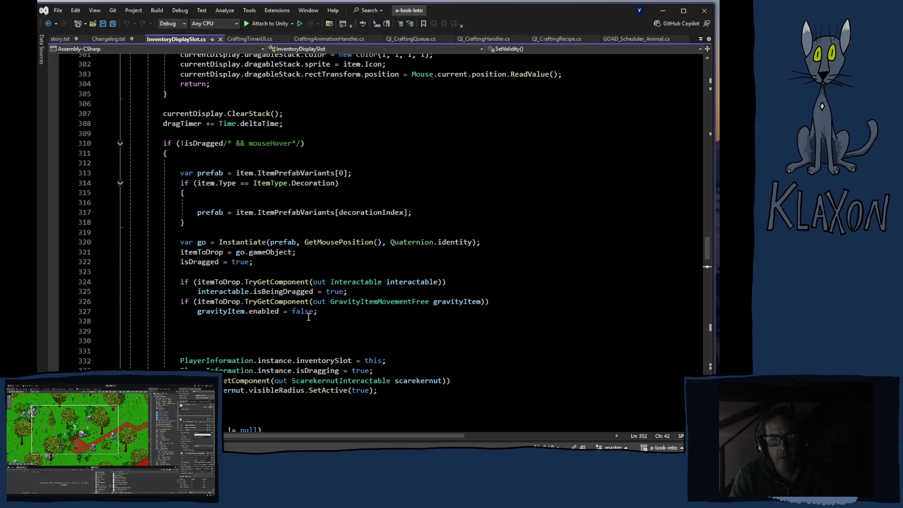
scroll(258, 292, "up", 5)
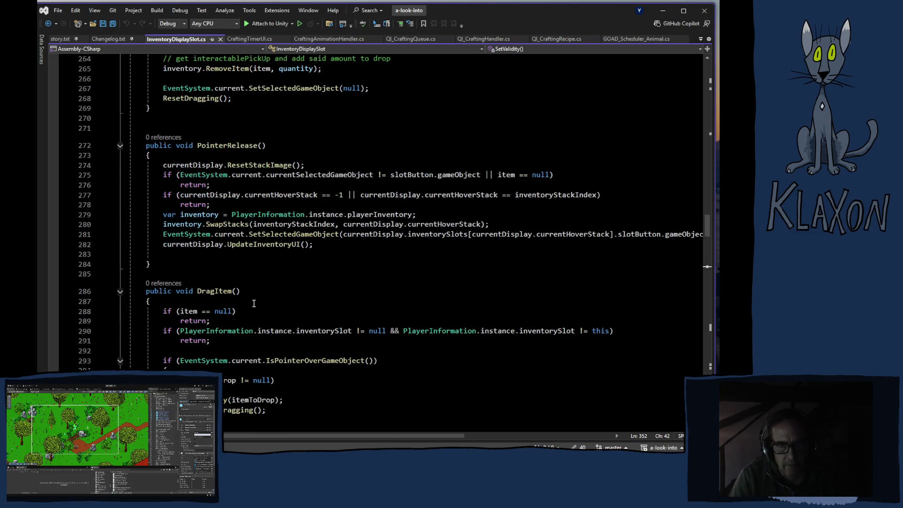
scroll(242, 224, "up", 6)
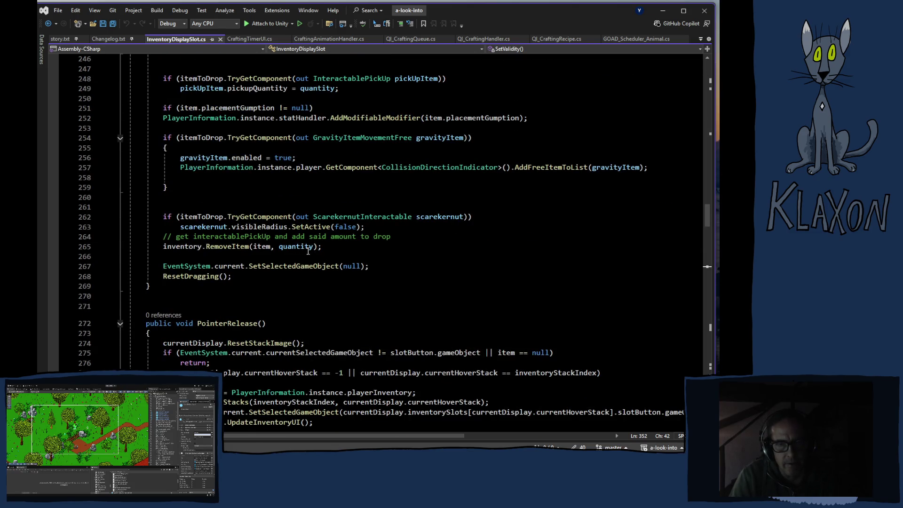
scroll(310, 244, "down", 7)
scroll(310, 244, "up", 8)
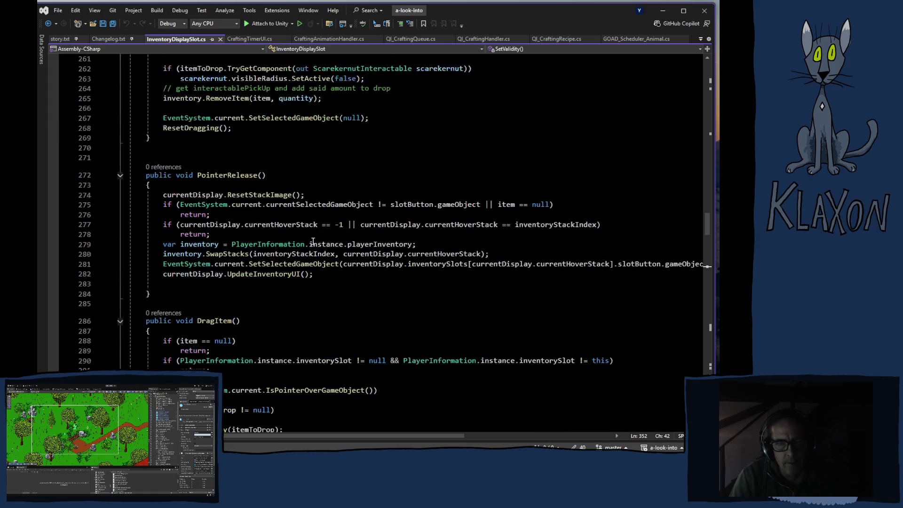
scroll(315, 240, "up", 9)
scroll(201, 97, "down", 7)
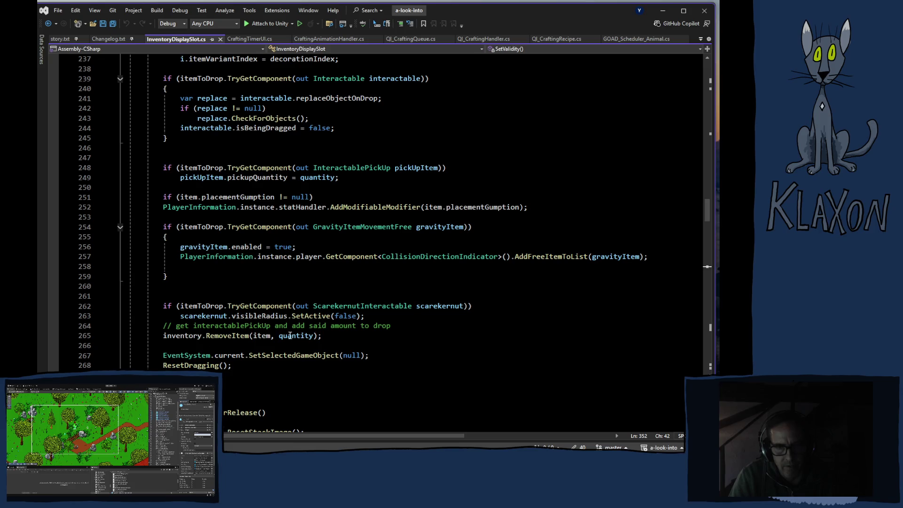
Step: Paste TurnObjectColor(Color.white); after the RemoveItem call, then return to Unity to recompile
left_click(173, 346)
key("ctrl+v")
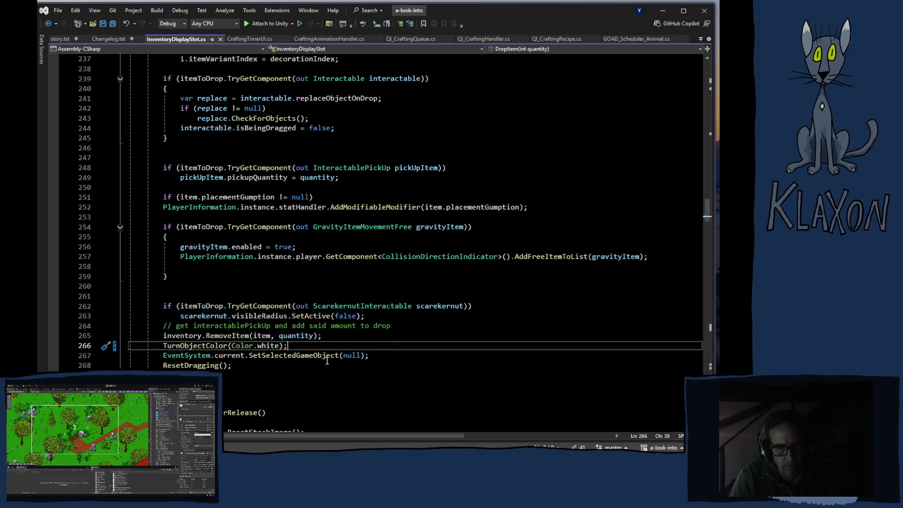
key("alt+Tab")
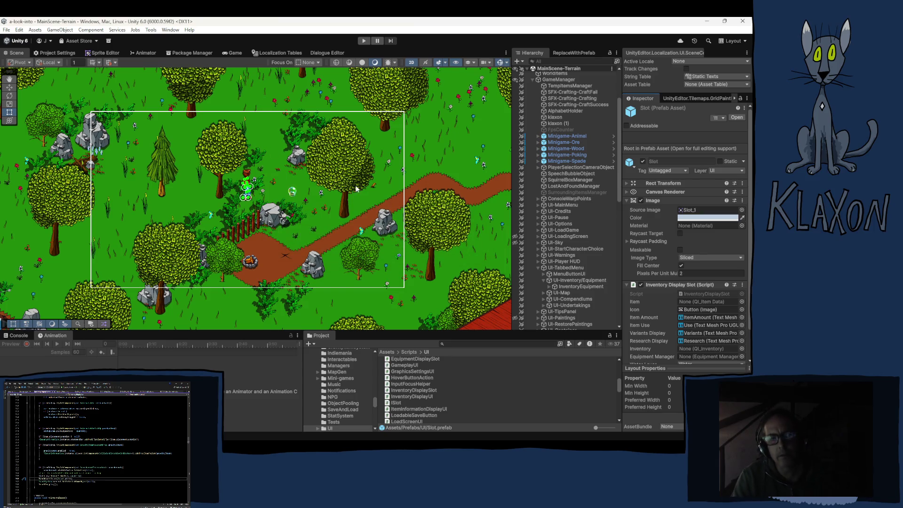
Step: Enter play mode so the game's title menu loads
left_click(365, 41)
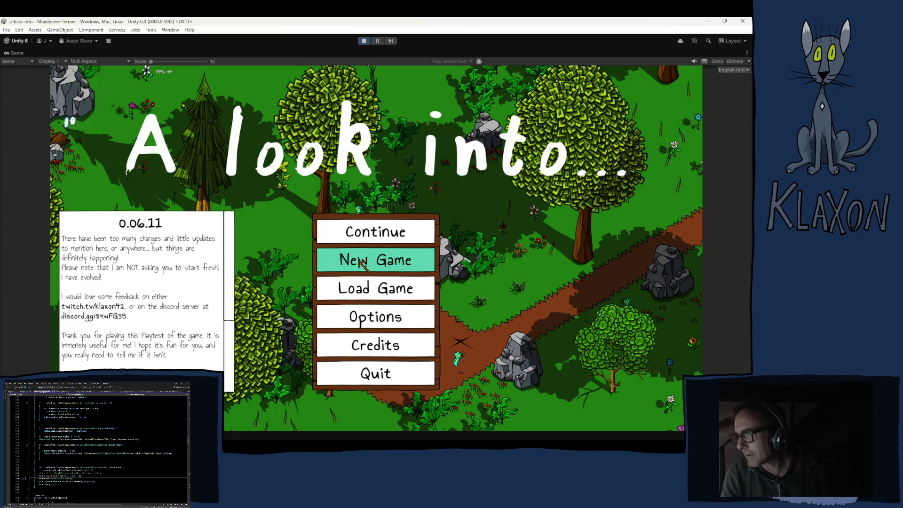
Step: Start a new game, confirming the new save and accepting the character
left_click(364, 263)
left_click(352, 308)
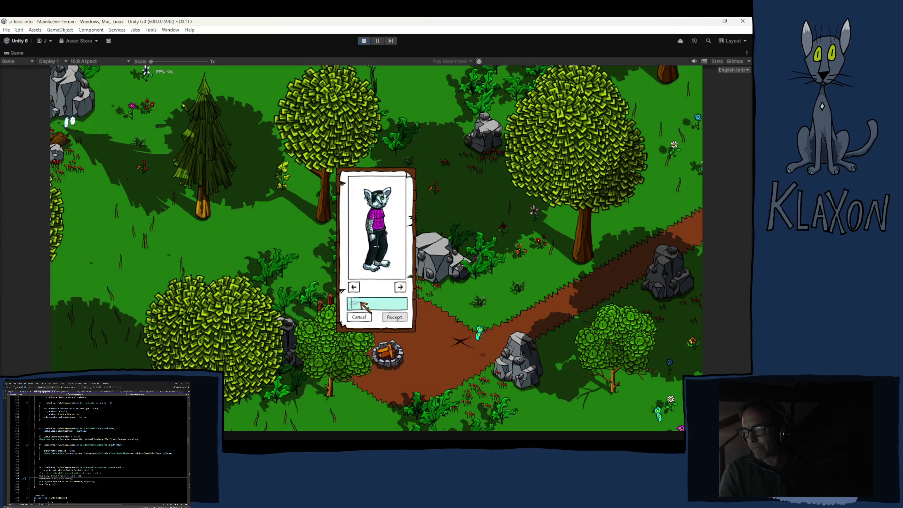
type("dfff")
left_click(391, 316)
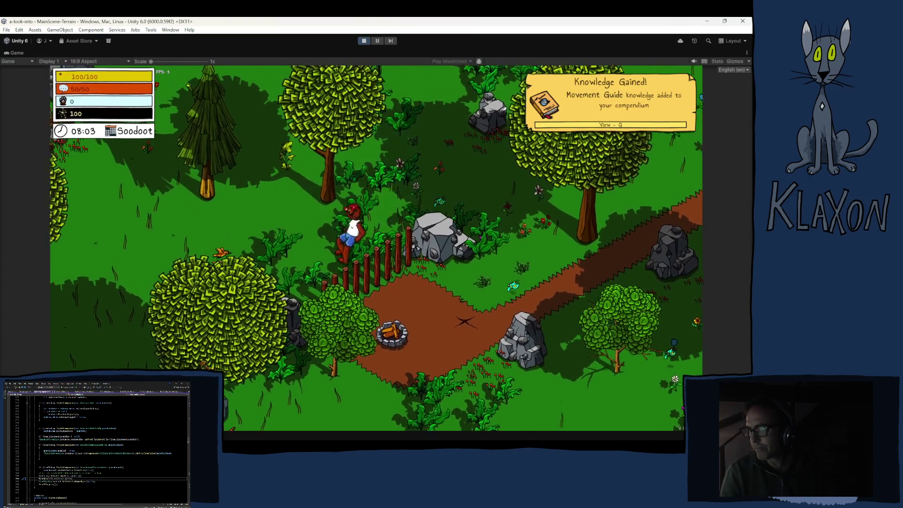
Step: Spawn a Double Boiler via the debug dropdown, place it beside the bear, and pause
left_click(236, 418)
scroll(207, 357, "down", 5)
scroll(207, 358, "up", 5)
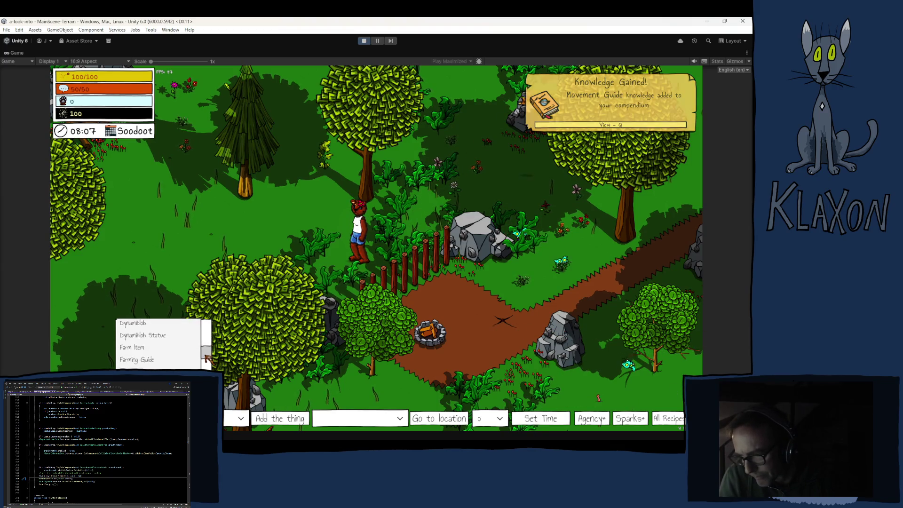
scroll(207, 358, "down", 3)
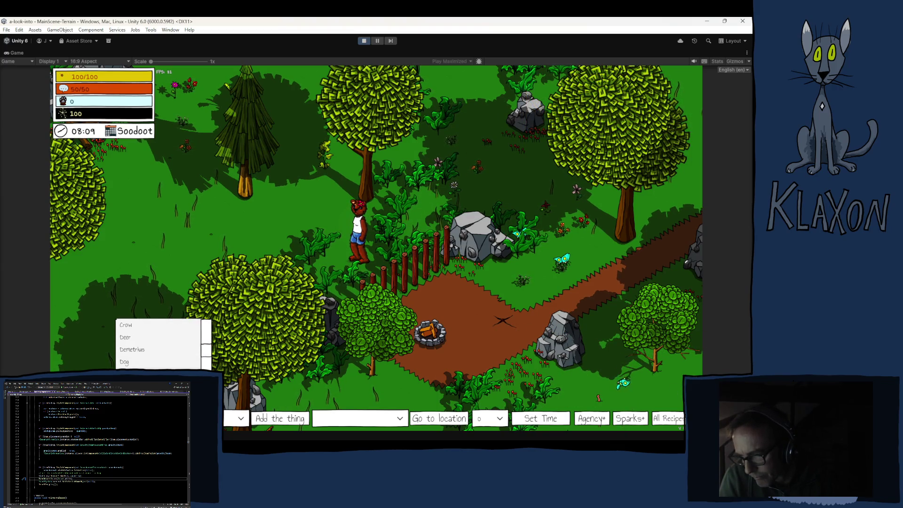
left_click(141, 361)
left_click(280, 418)
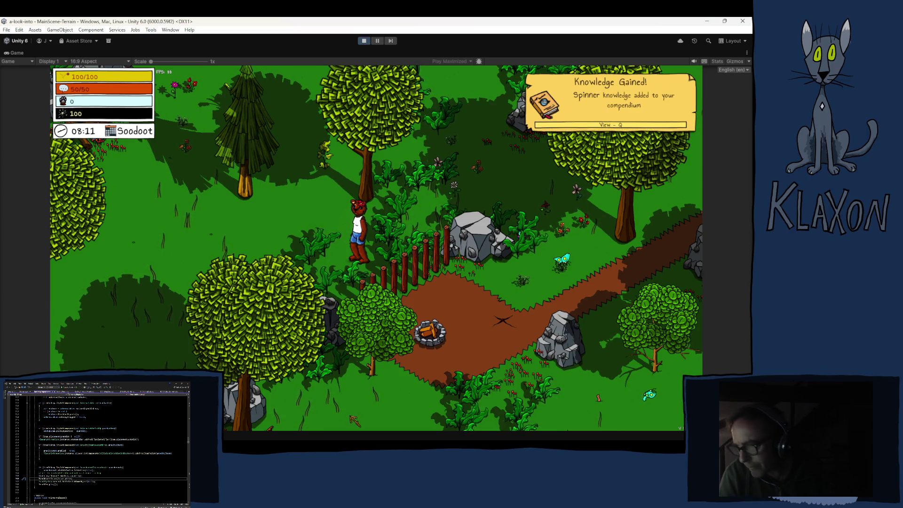
key("Tab")
mouse_move(333, 273)
left_mouse_down()
mouse_move(327, 238)
mouse_move(337, 244)
left_mouse_up()
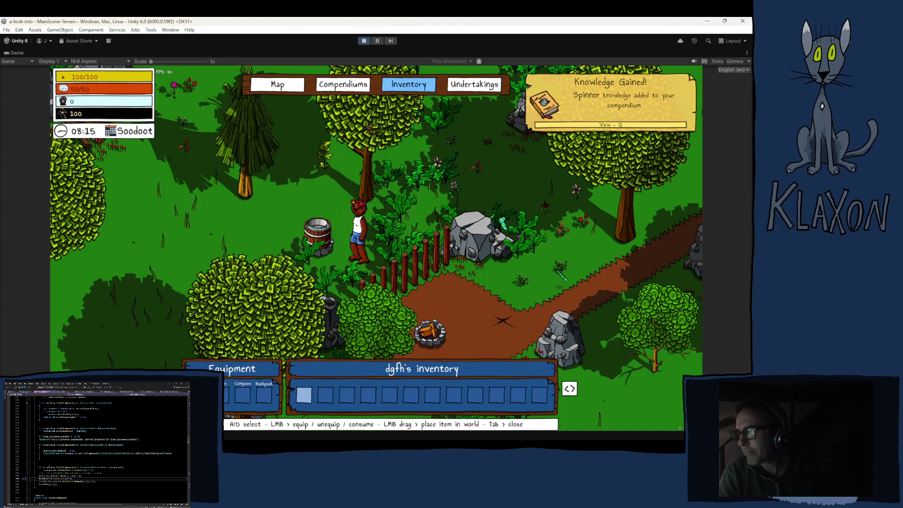
left_click(378, 40)
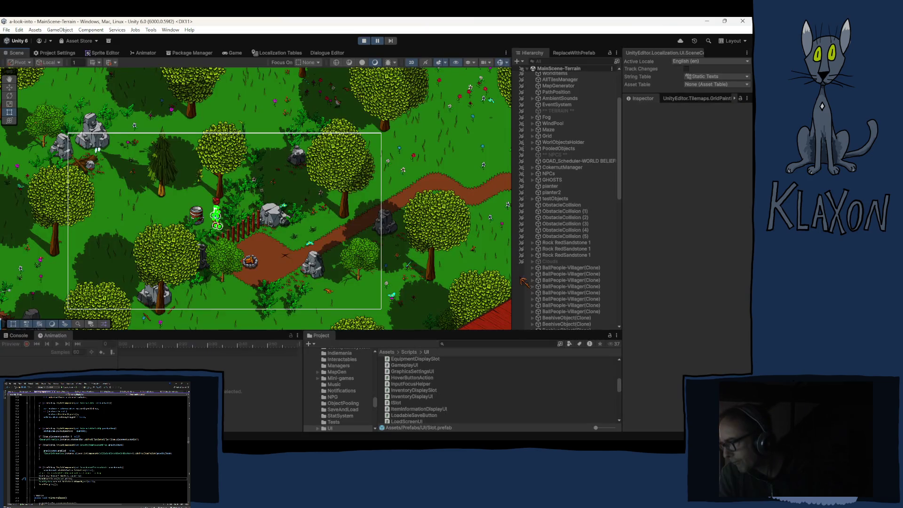
scroll(588, 208, "down", 10)
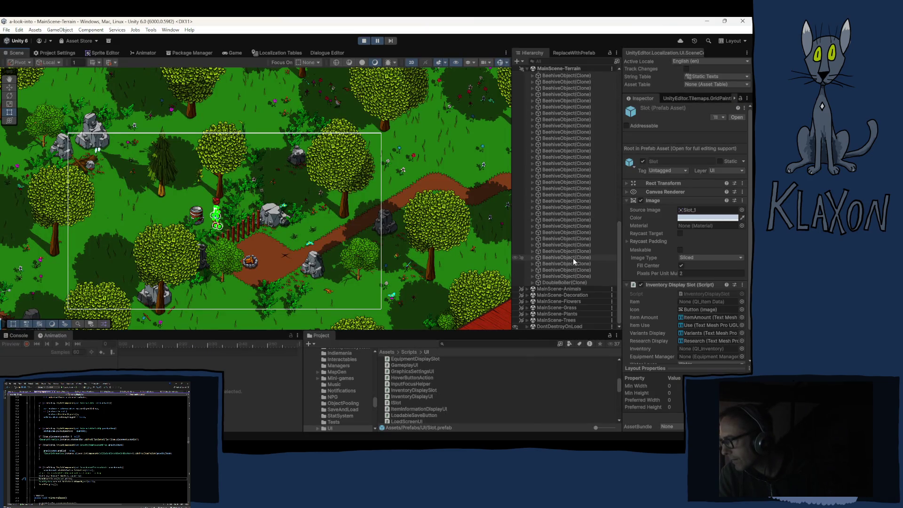
left_click(564, 283)
left_click(532, 283)
left_click(538, 289)
left_click(543, 294)
left_click(566, 307)
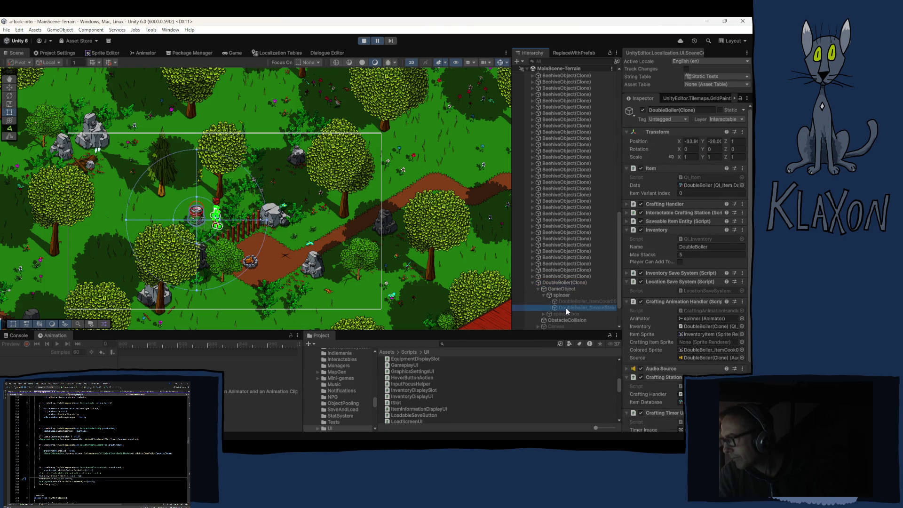
left_click(572, 301)
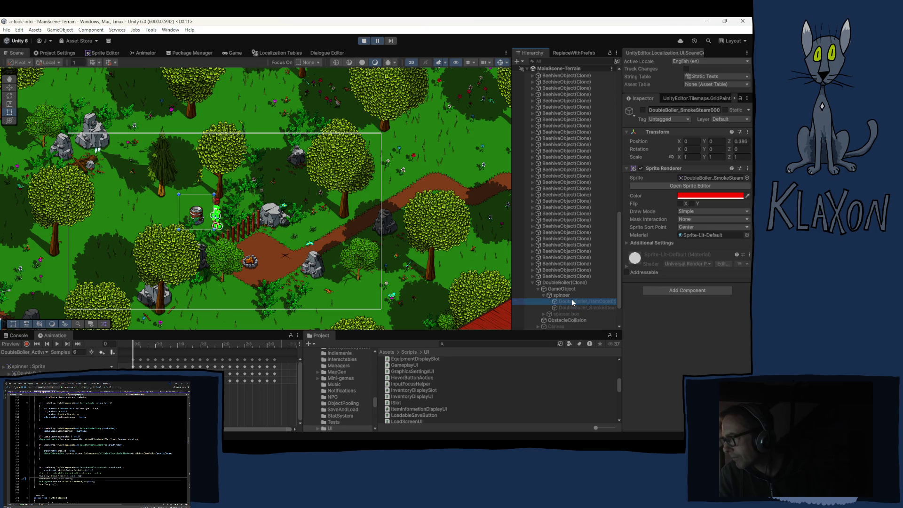
left_click(563, 295)
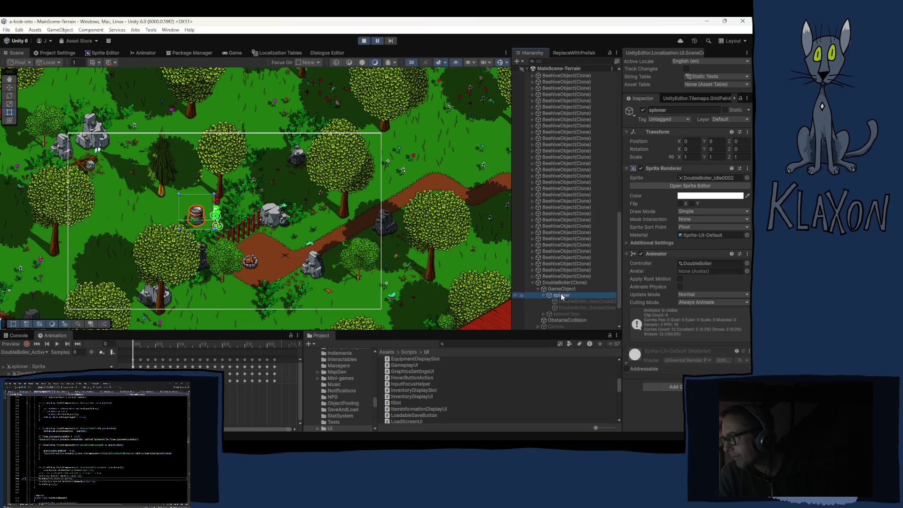
left_click(365, 43)
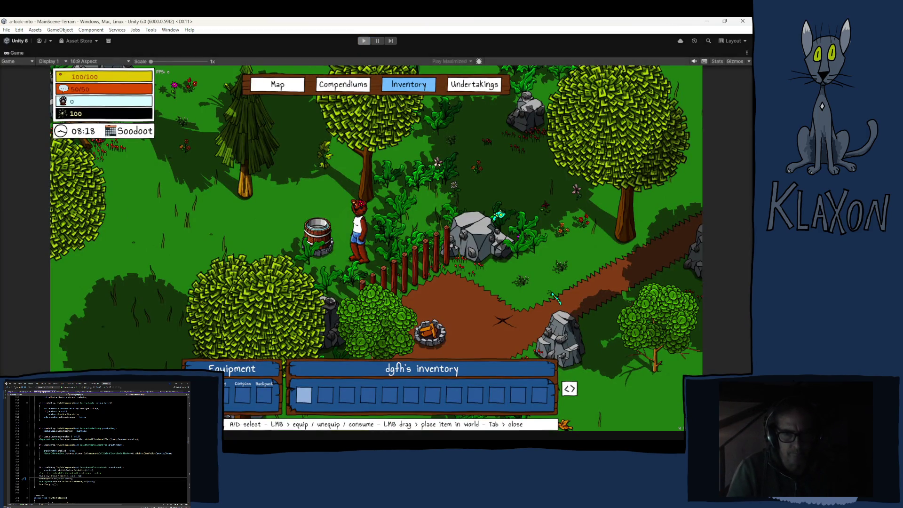
Step: Delete the TurnObjectColor(Color.white); line from DropItem and return to Unity
key("alt+Tab")
left_click_drag(287, 346, 163, 346)
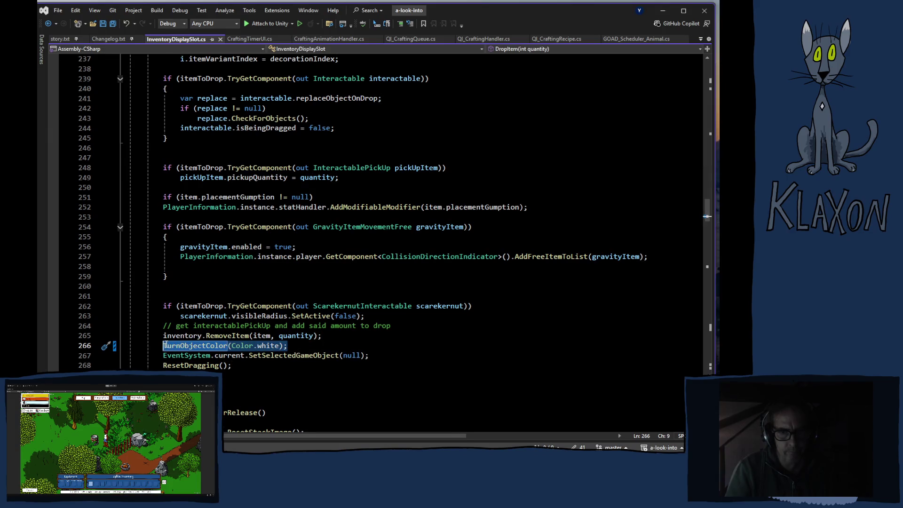
key("Delete")
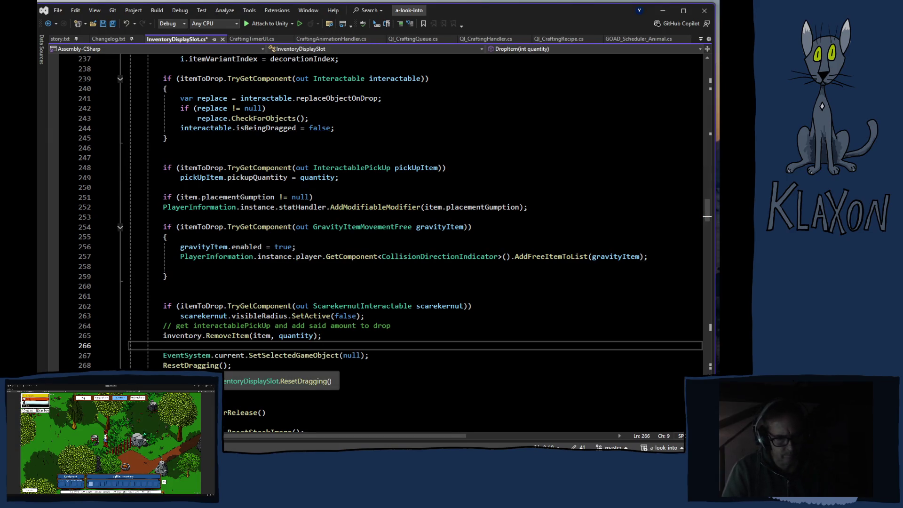
key("alt+Tab")
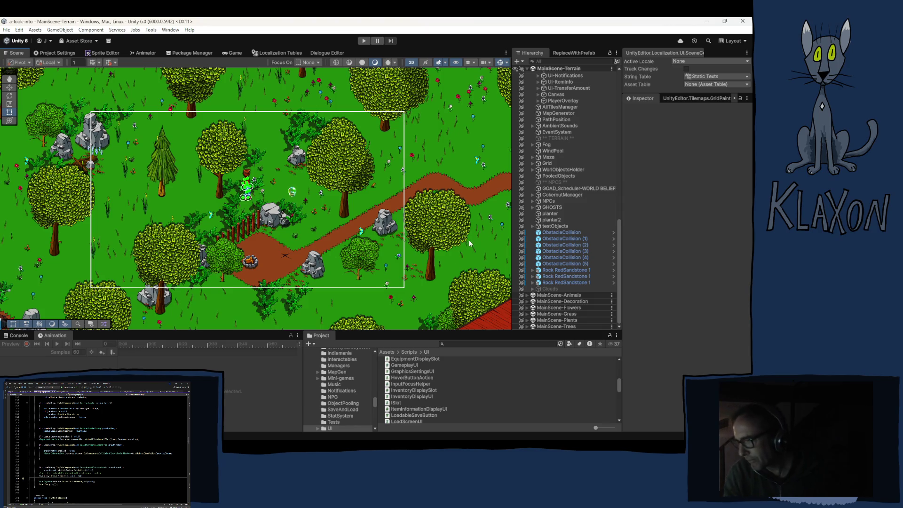
Step: Open the DoubleBoiler prefab from Prefabs > WorldObjects > CraftingStations in Prefab Mode
scroll(345, 416, "up", 3)
scroll(337, 378, "up", 5)
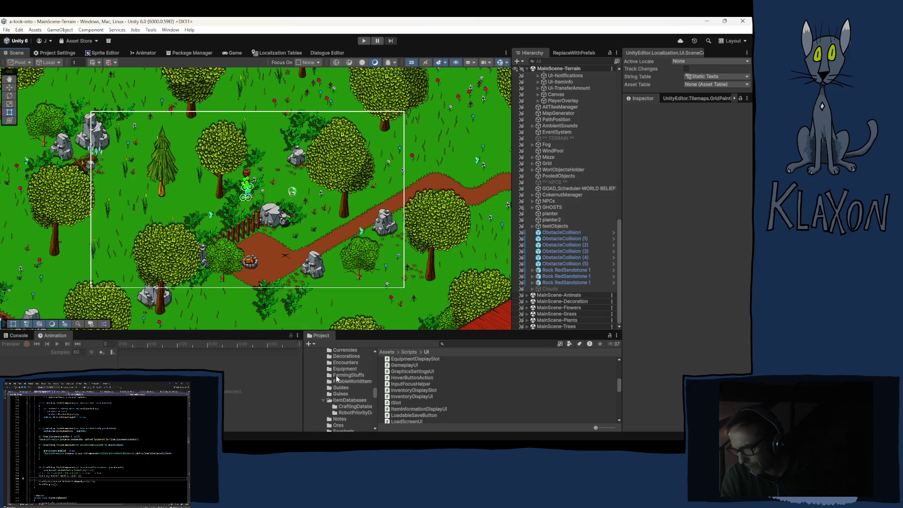
scroll(348, 421, "up", 3)
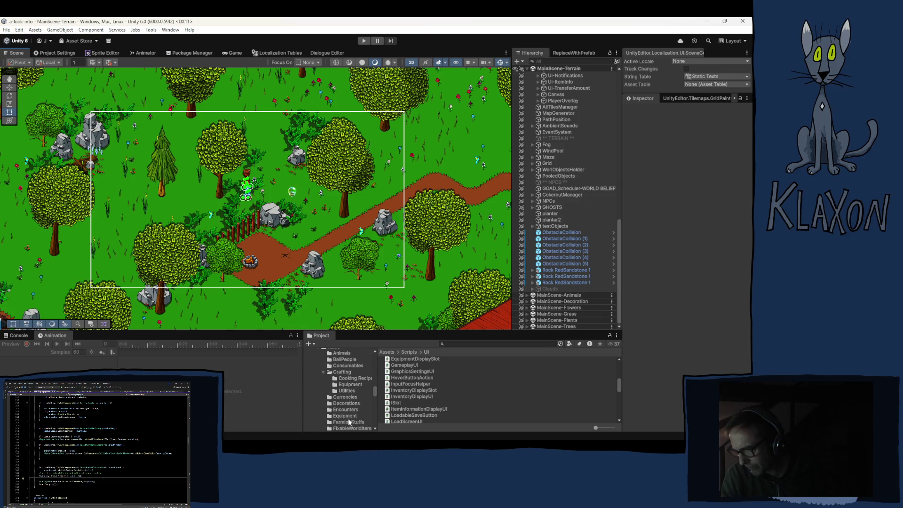
scroll(348, 419, "up", 3)
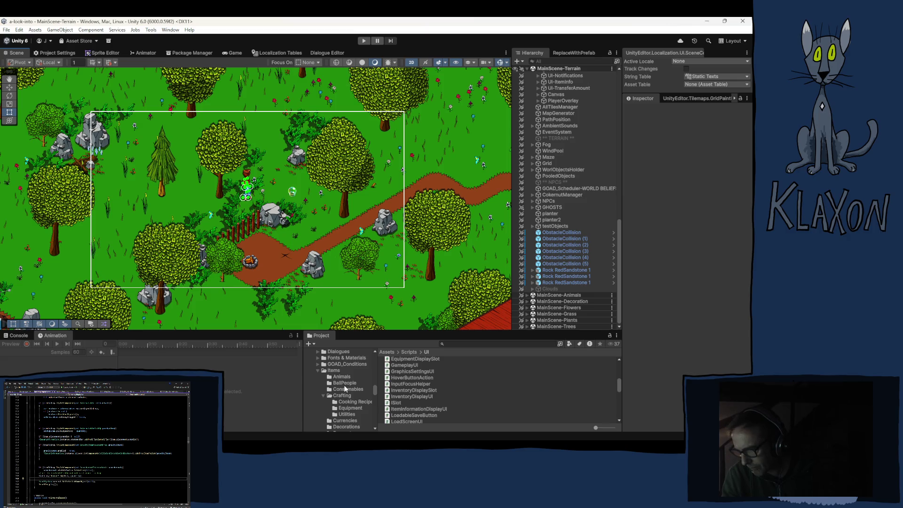
scroll(345, 387, "up", 3)
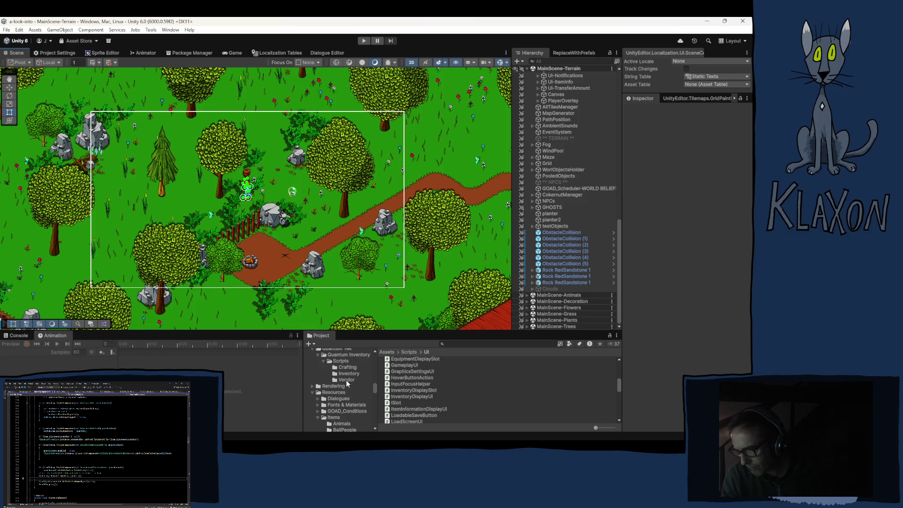
scroll(348, 377, "up", 1)
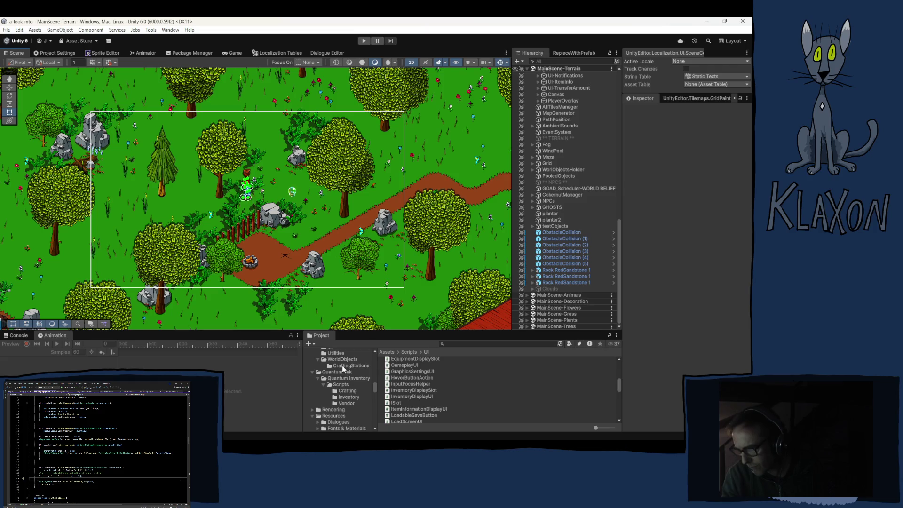
left_click(346, 365)
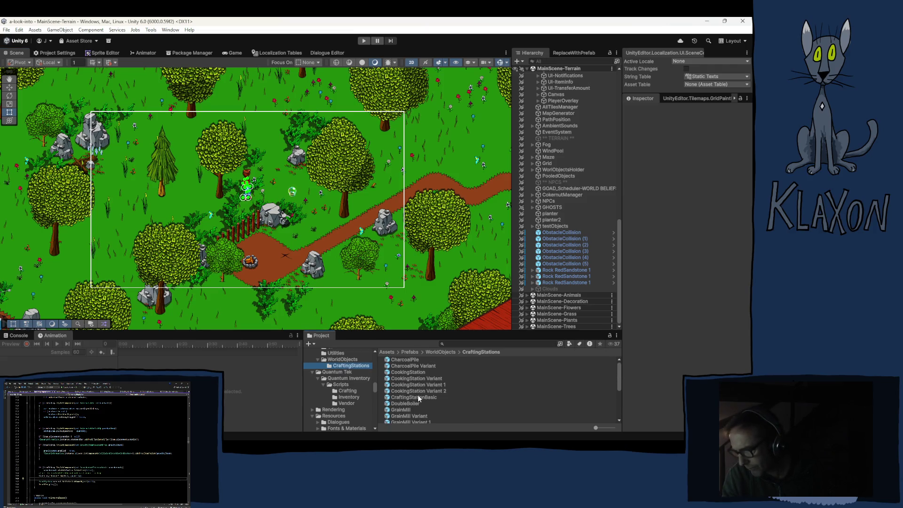
left_click(408, 404)
double_click(406, 404)
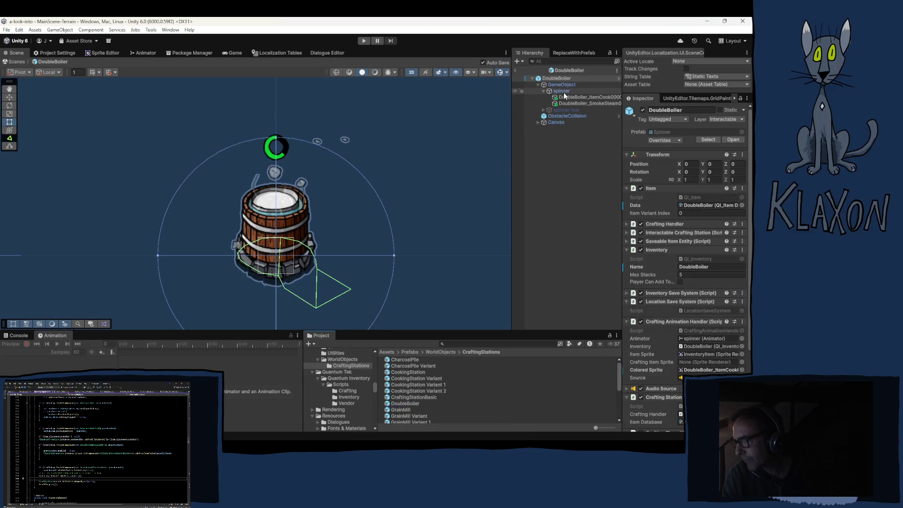
Step: In spinner's DoubleBoiler_Idle clip, record a SmokeSteam Color change that hides the steam
left_click(562, 91)
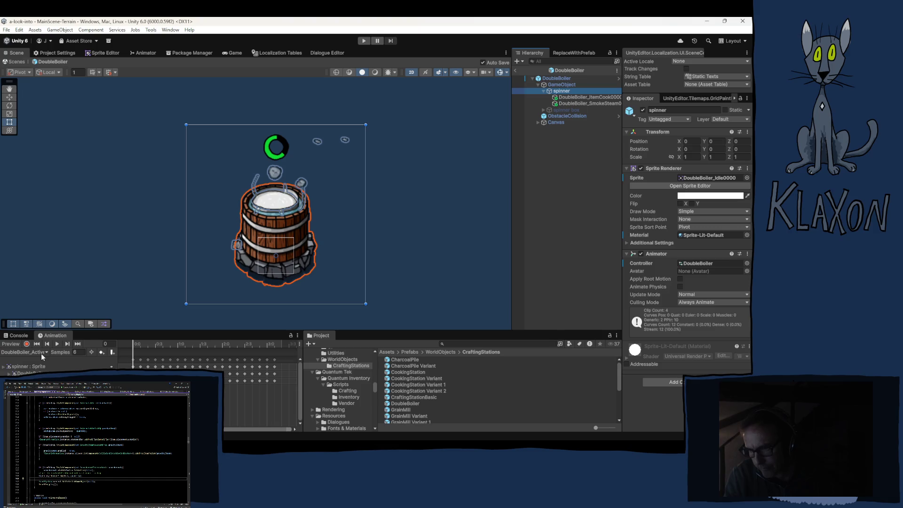
left_click(42, 353)
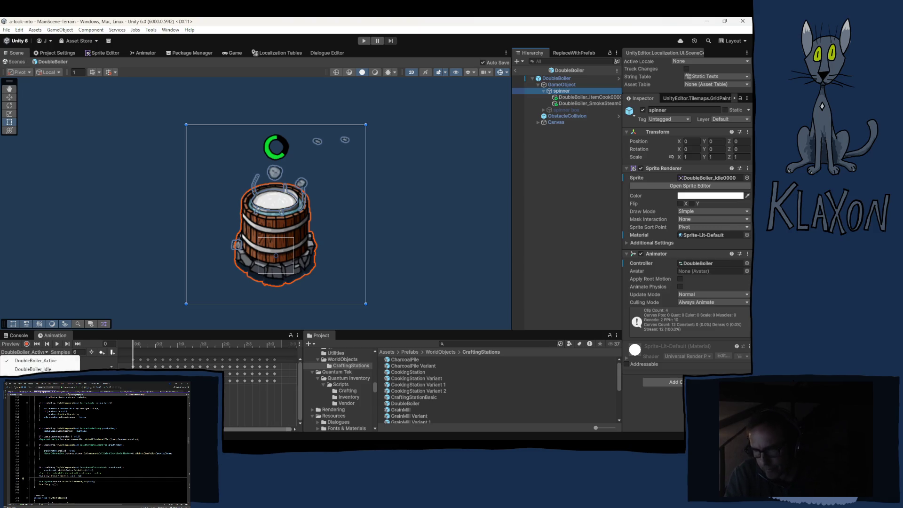
left_click(39, 370)
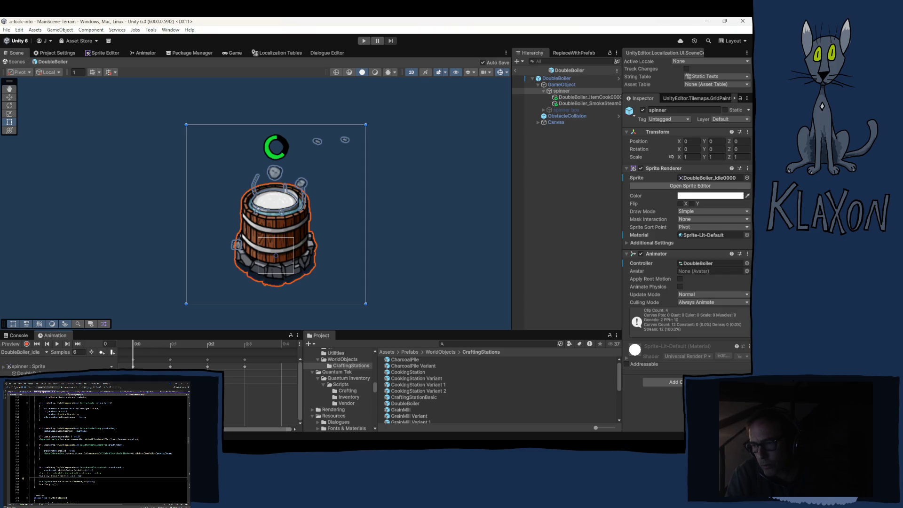
left_click(590, 103)
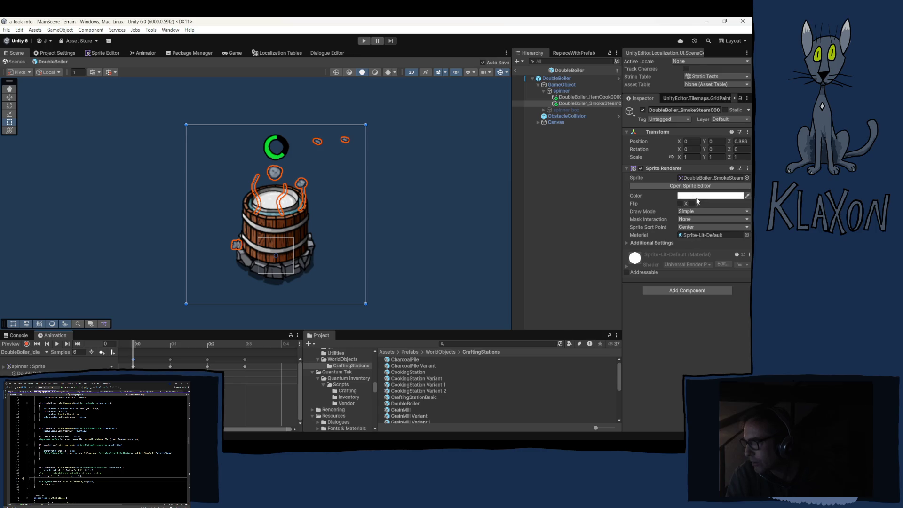
left_click(27, 344)
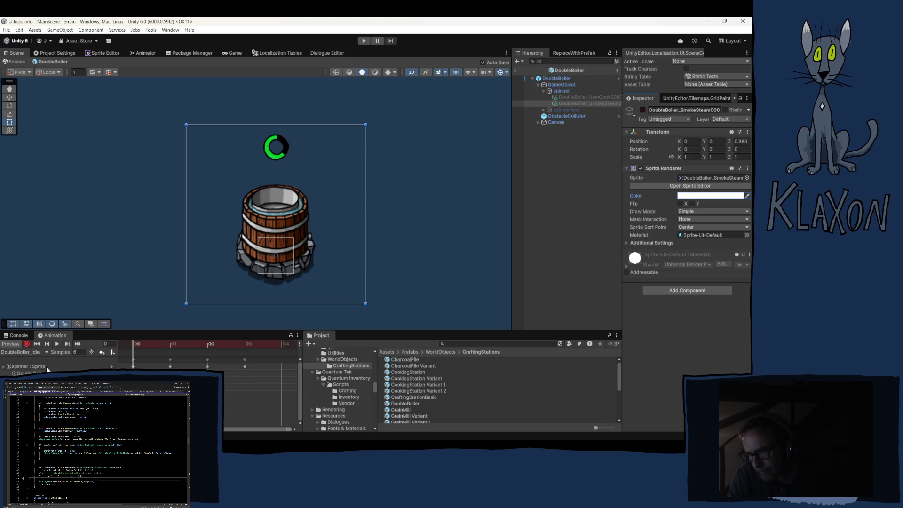
left_click(27, 344)
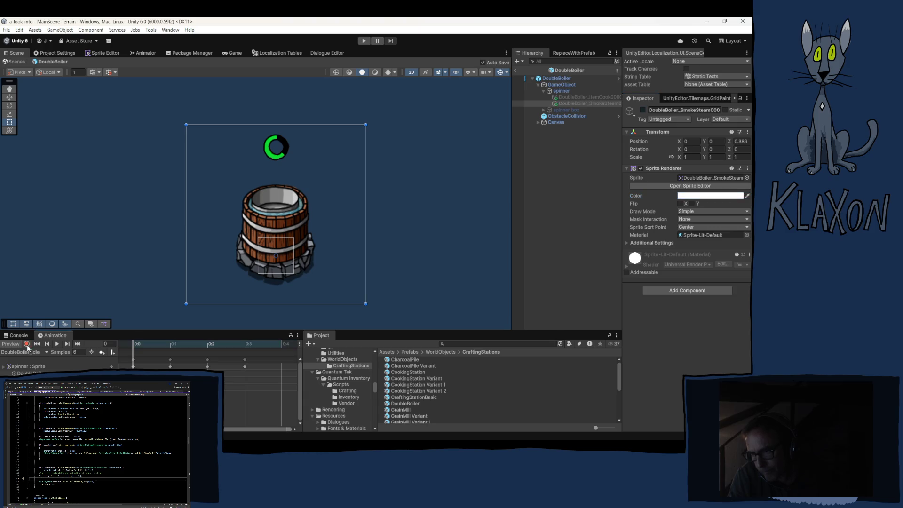
Step: Deselect the steam sprite, then start a New Game, confirm the save and enter the world
left_click(518, 71)
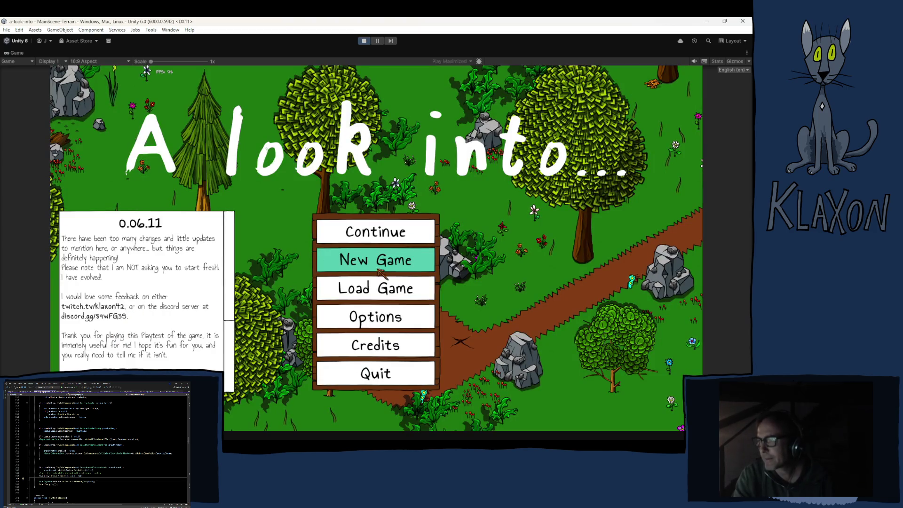
left_click(371, 264)
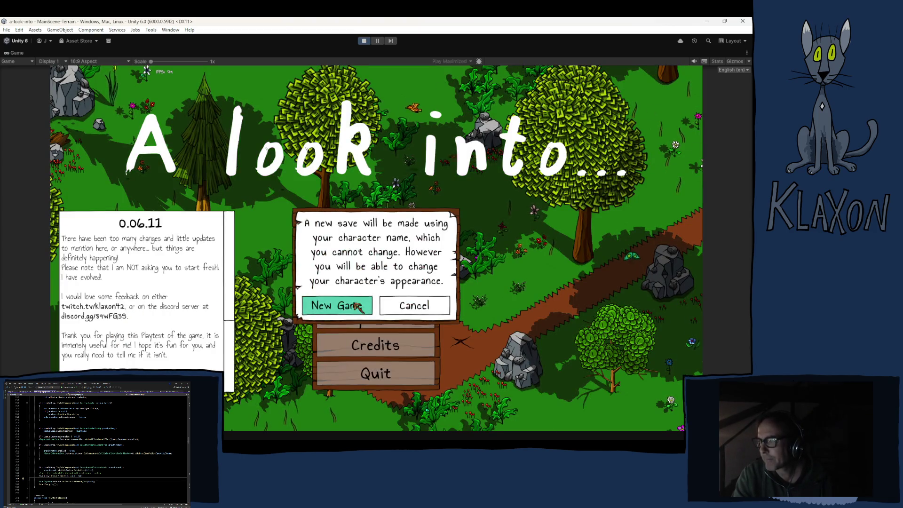
left_click(357, 307)
left_click(396, 316)
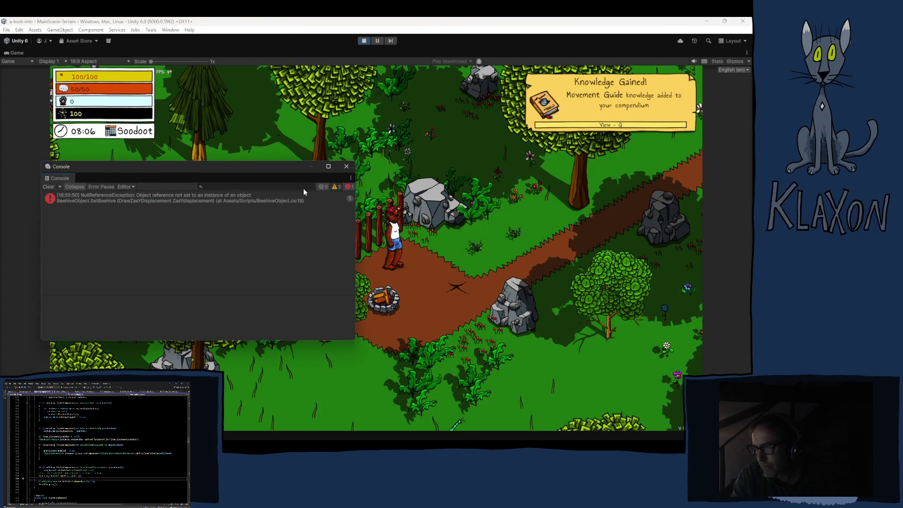
Step: Close the floating error console and walk the bear down-left
left_click(346, 167)
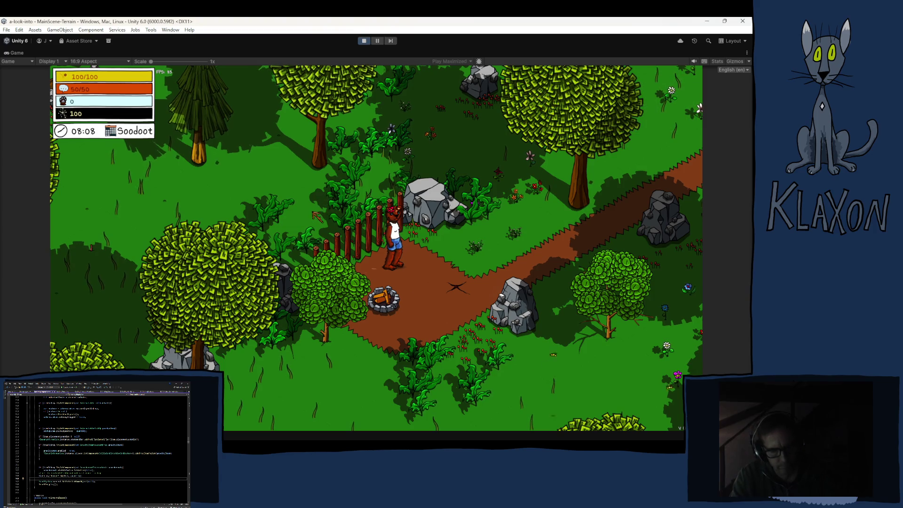
key("w")
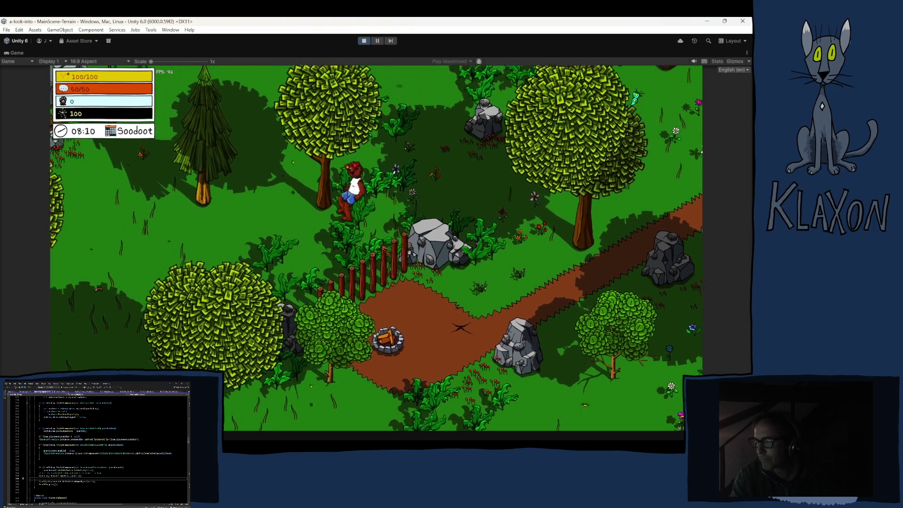
key("a")
key("grave")
Step: Spawn a Double Boiler from the debug dropdown and drop it beside the bear
left_click(240, 418)
scroll(207, 351, "down", 3)
scroll(155, 348, "down", 5)
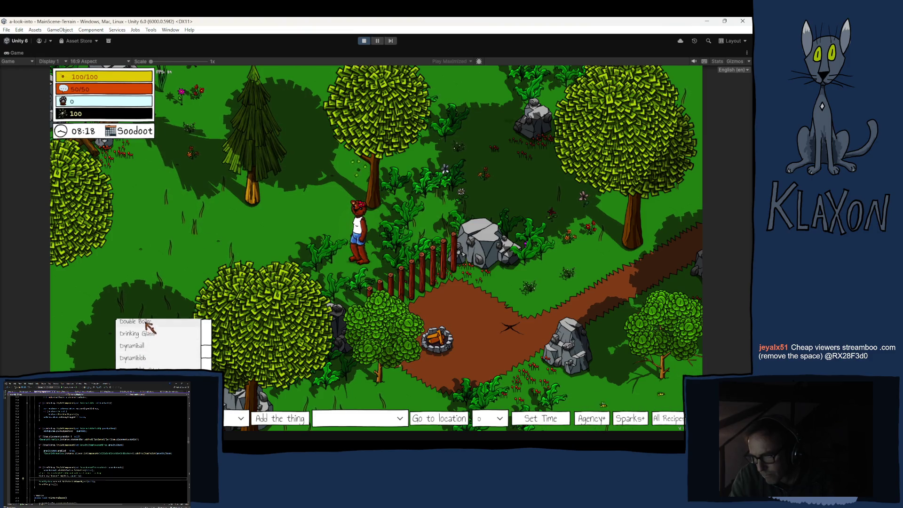
left_click(145, 323)
left_click(292, 419)
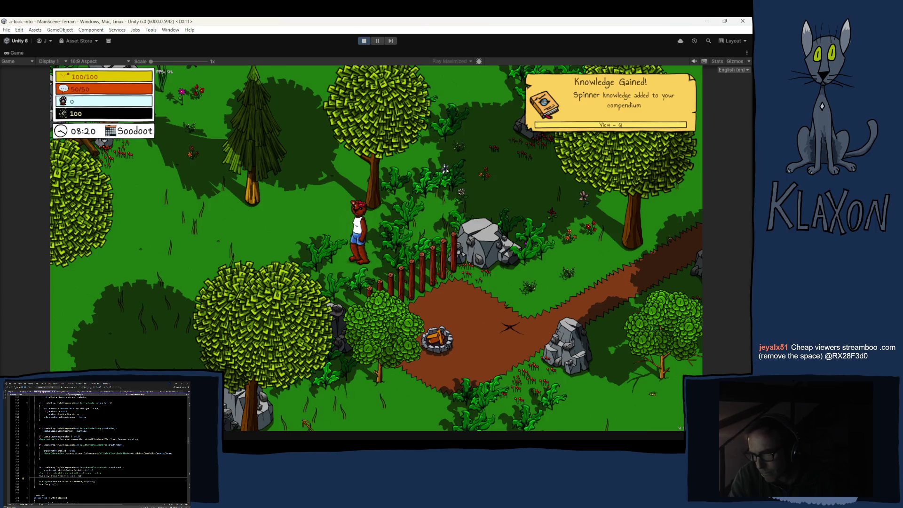
key("Tab")
mouse_move(304, 396)
left_mouse_down()
mouse_move(309, 294)
mouse_move(346, 298)
mouse_move(308, 259)
mouse_move(321, 254)
left_mouse_up()
key("Tab")
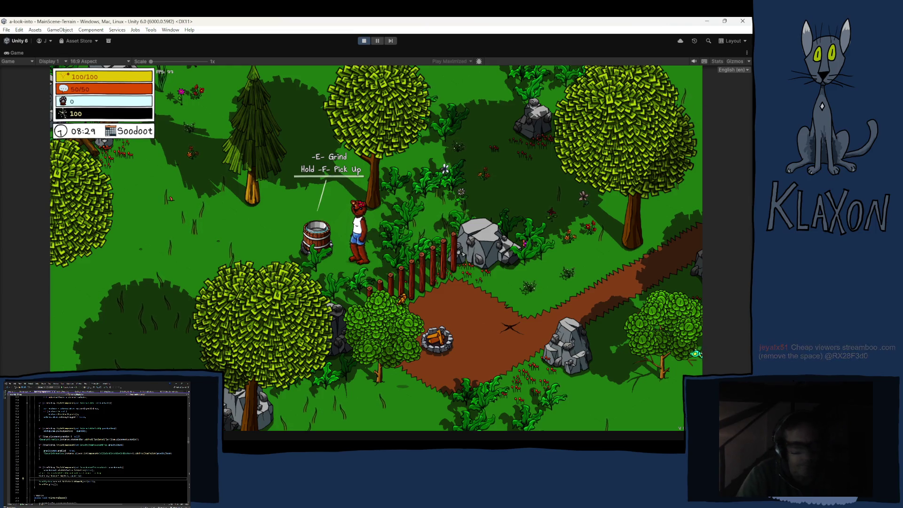
left_click(377, 42)
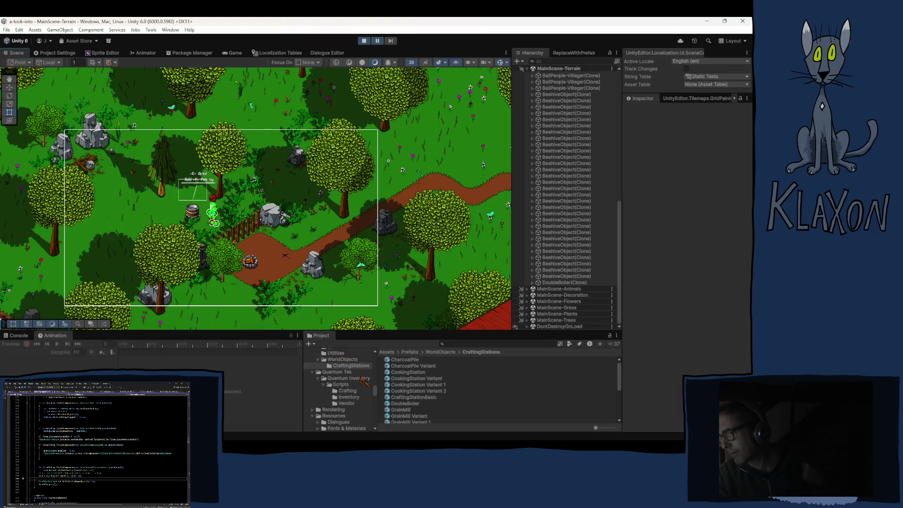
left_click(533, 283)
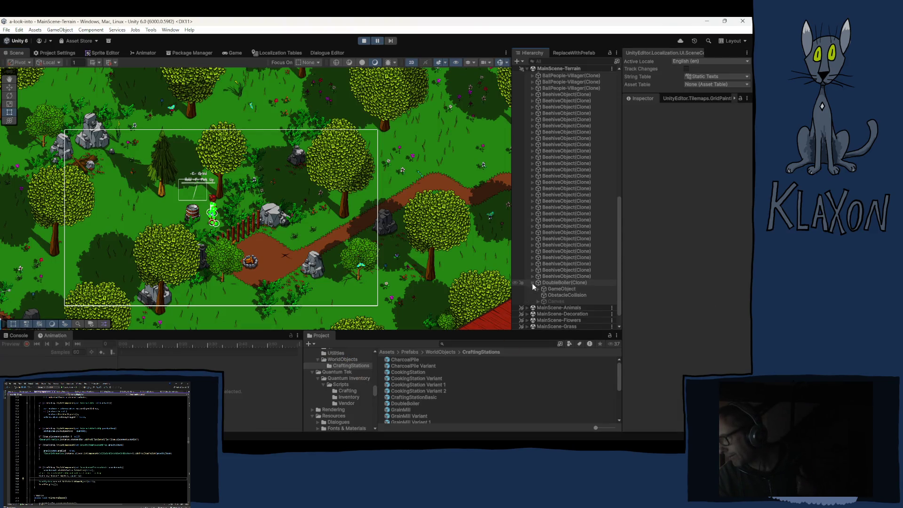
left_click(537, 289)
left_click(544, 295)
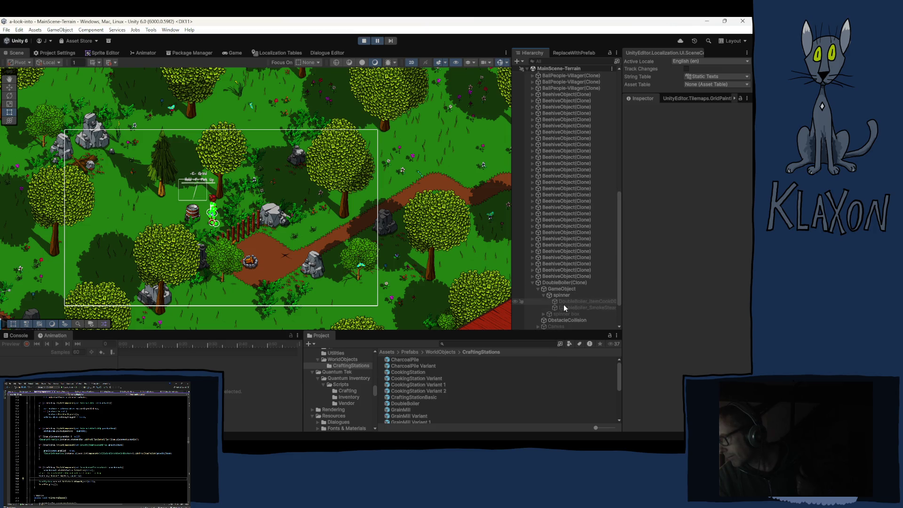
left_click(569, 302)
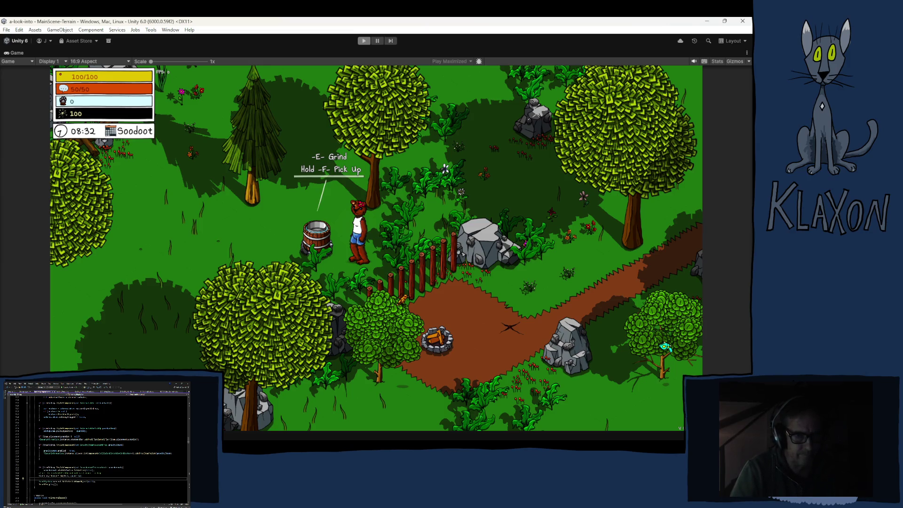
Step: Exit Play mode and open the DoubleBoiler prefab from the Project window for editing
key("ctrl+p")
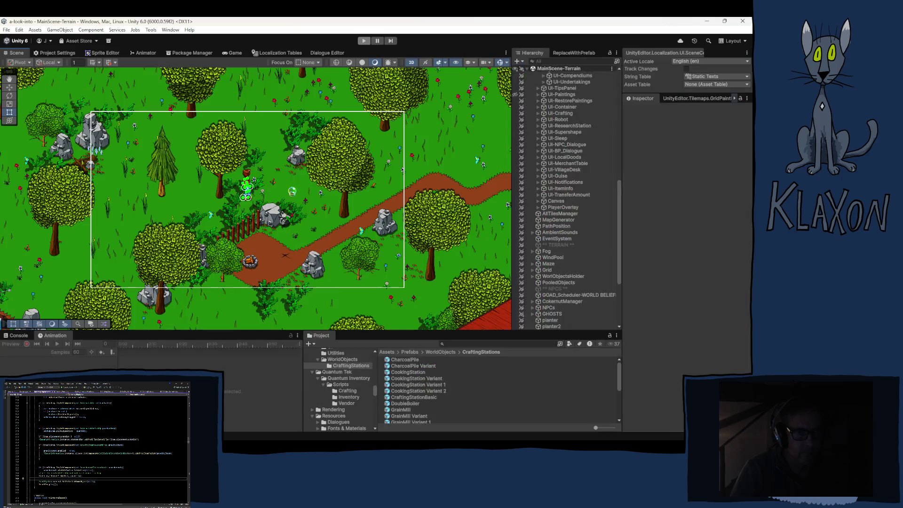
mouse_move(330, 437)
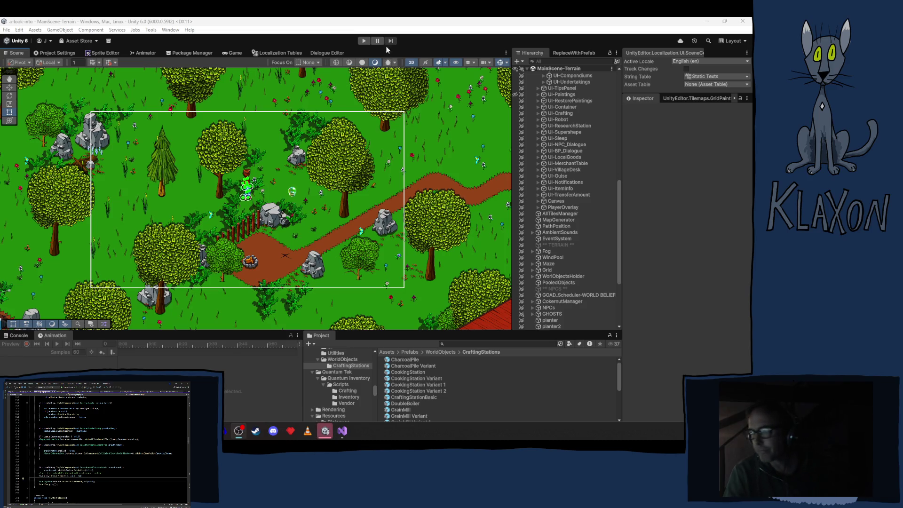
left_click(269, 35)
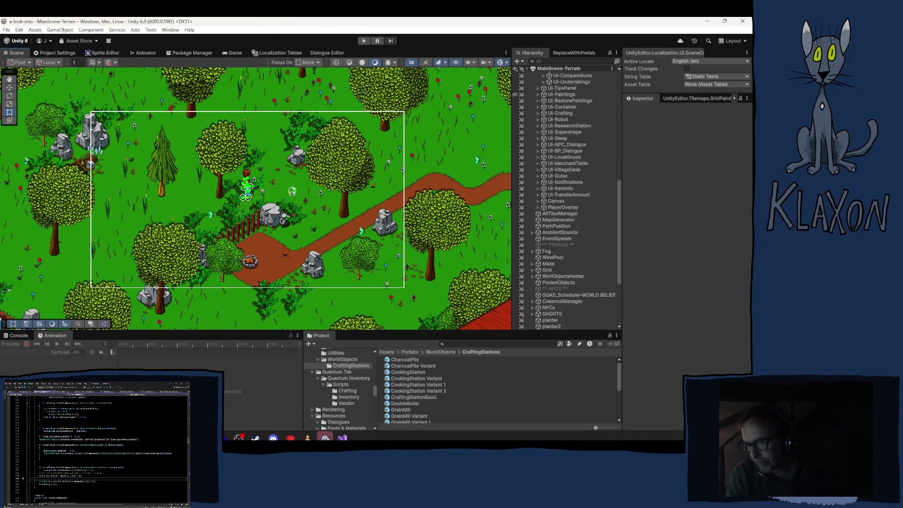
left_click(402, 404)
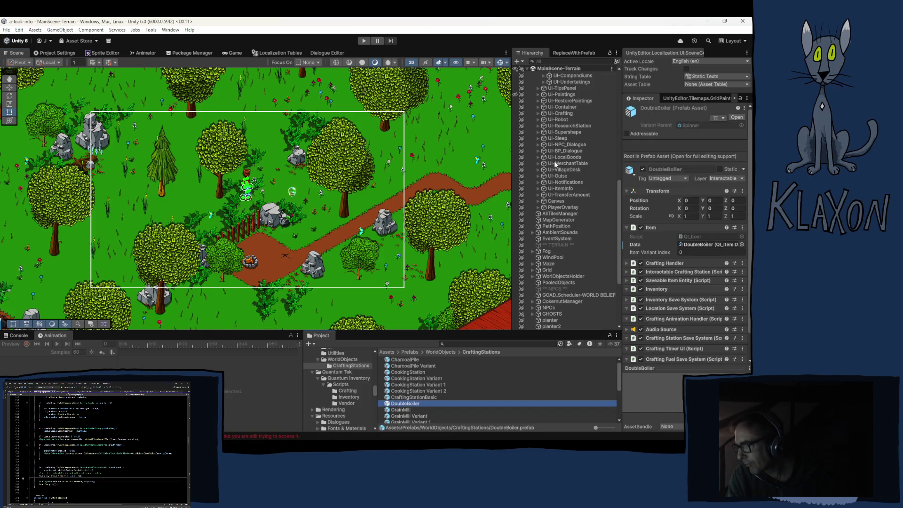
key("Return")
Step: Select the DoubleBoiler_ItemCook0000 sprite, switch to the DoubleBoiler_Idle clip, and toggle recording on then off
left_click(571, 97)
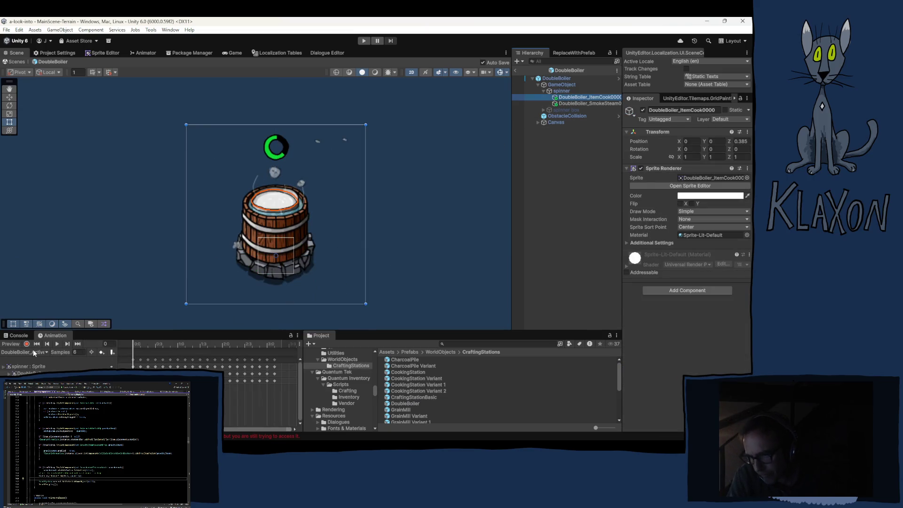
left_click(36, 352)
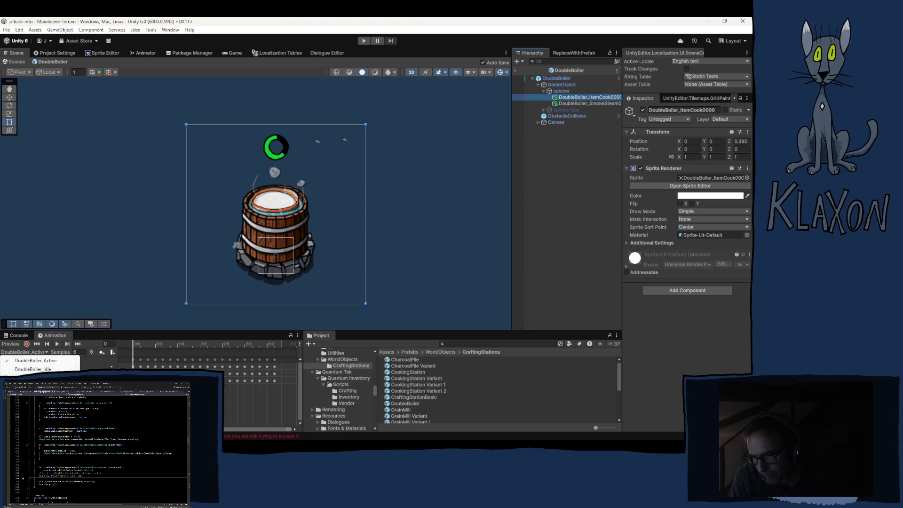
left_click(33, 369)
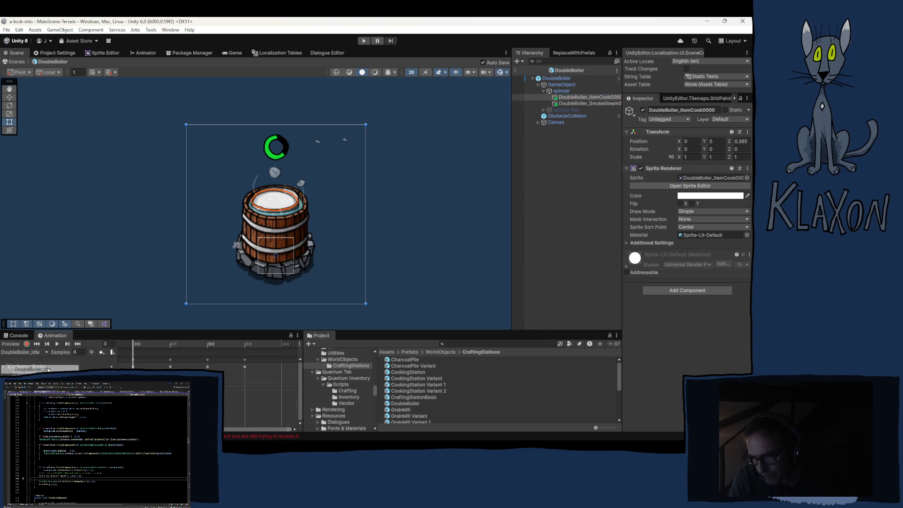
left_click(27, 344)
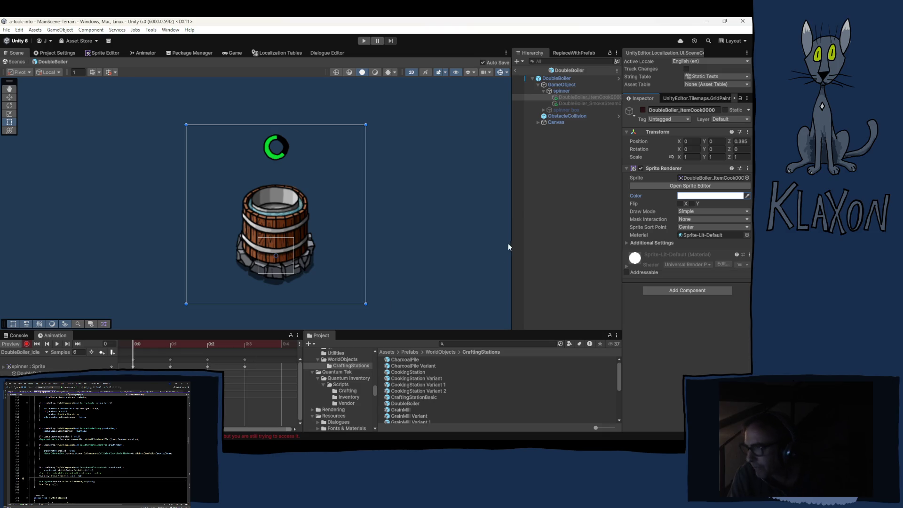
left_click(544, 235)
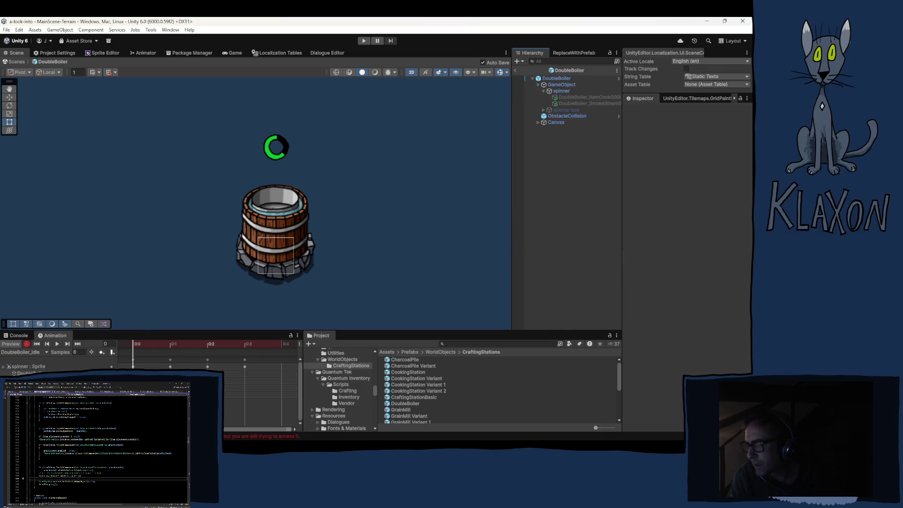
left_click(28, 344)
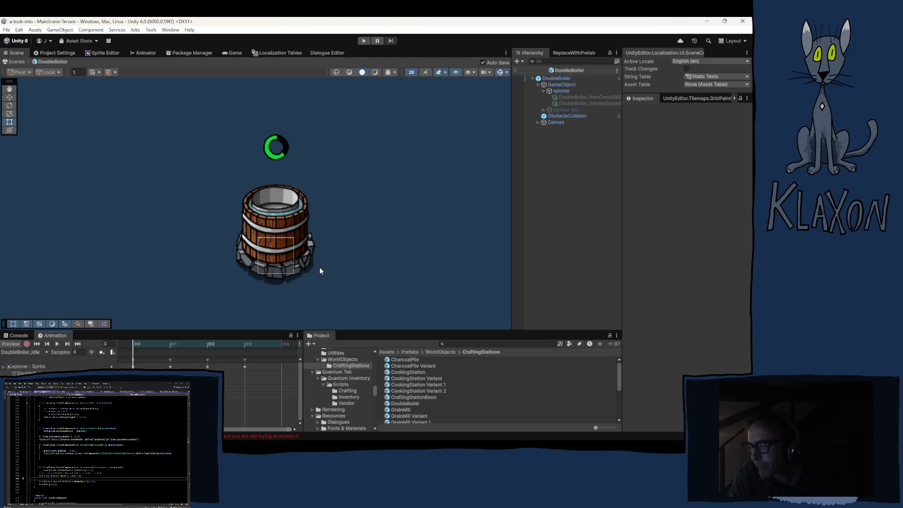
Step: Exit Prefab Mode back to MainScene-Terrain and show the Cooking Recipes folder
left_click(515, 71)
scroll(344, 403, "up", 5)
scroll(343, 399, "up", 3)
left_click(351, 357)
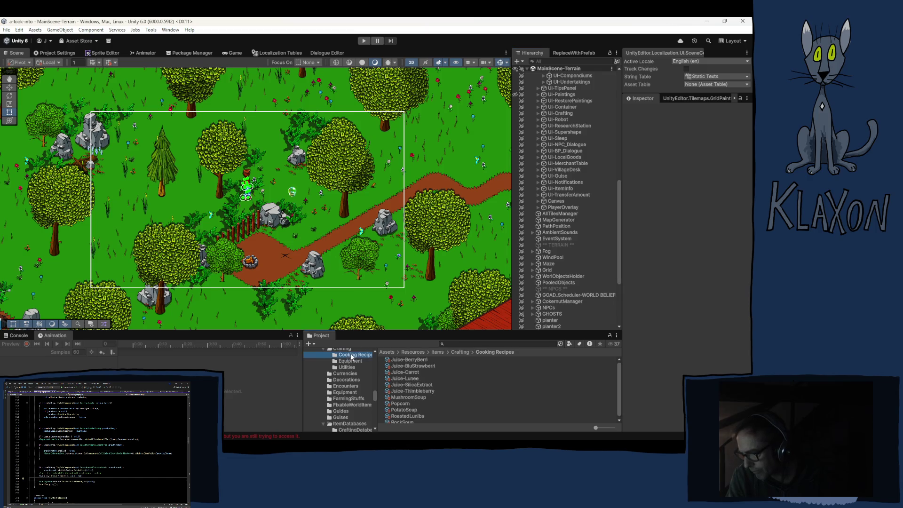
Step: Check HoneycombSeparation_Recipe's Crafting Time in the Crafting folder, then enter Play mode
left_click(342, 351)
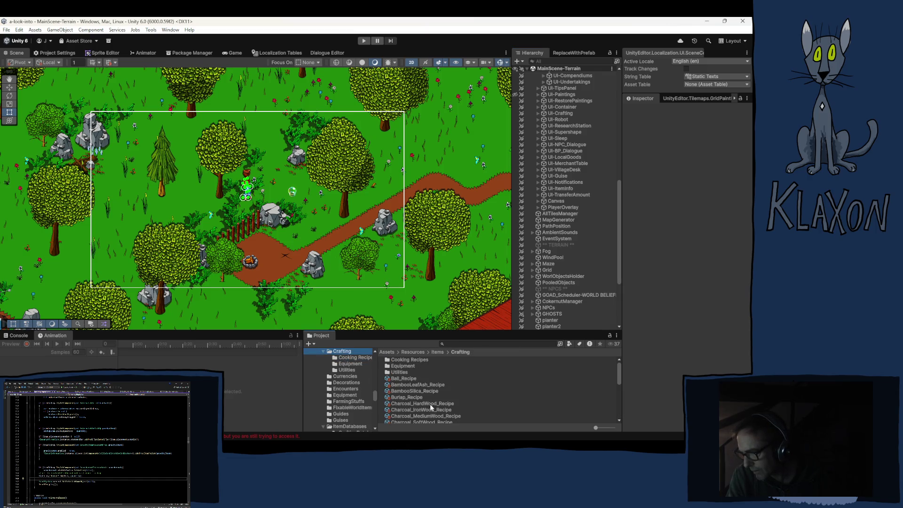
scroll(429, 404, "down", 3)
left_click(407, 389)
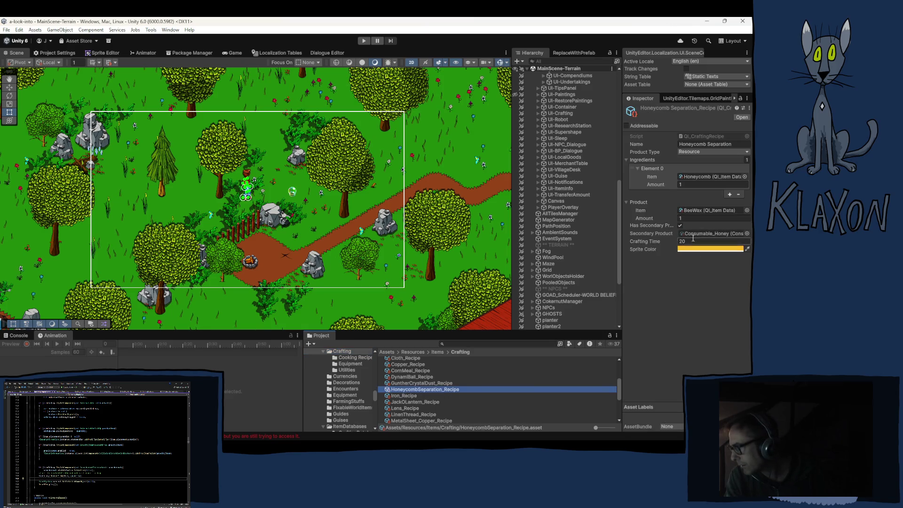
left_click(634, 243)
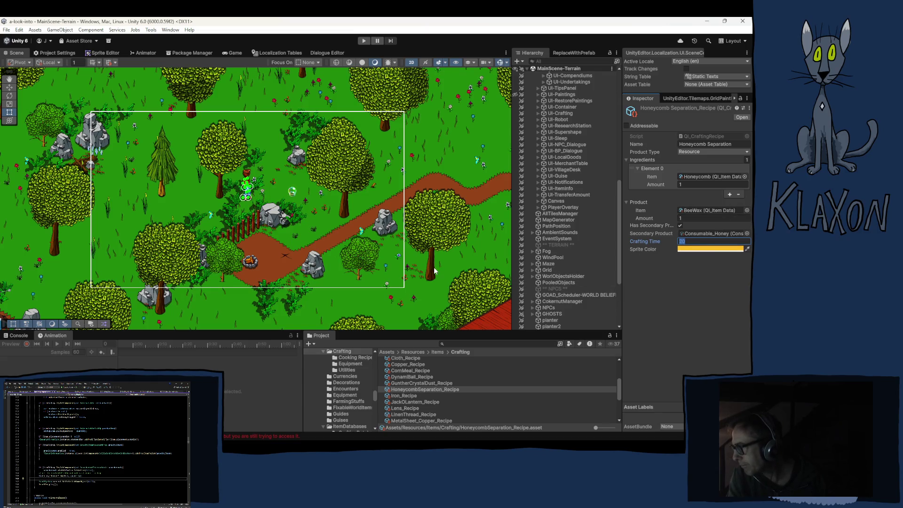
left_click(364, 40)
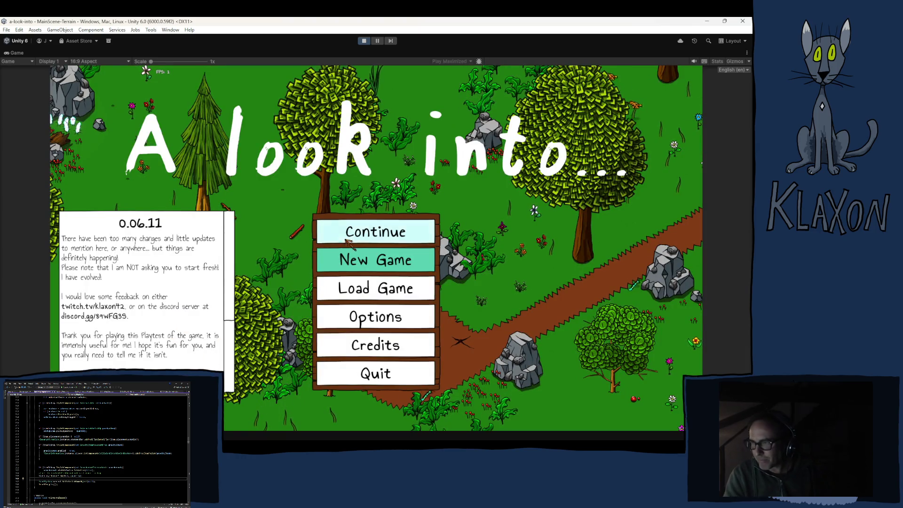
Step: Start a new game, accept the character, and add a Double Boiler from the debug item list
left_click(353, 264)
left_click(345, 304)
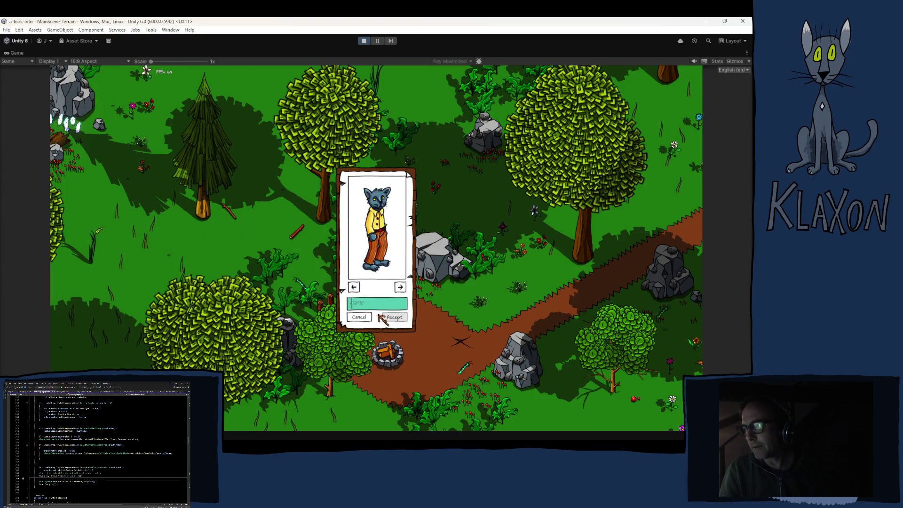
left_click(393, 317)
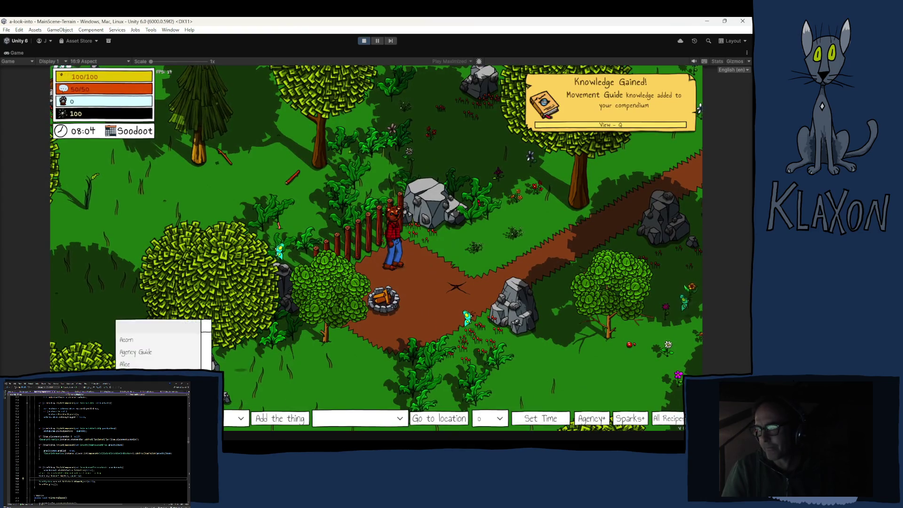
left_click_drag(207, 331, 208, 360)
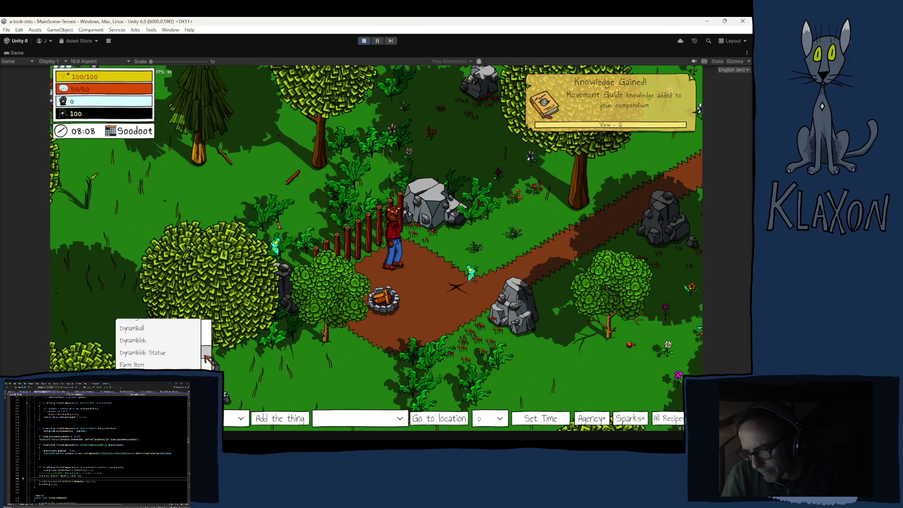
scroll(208, 361, "up", 1)
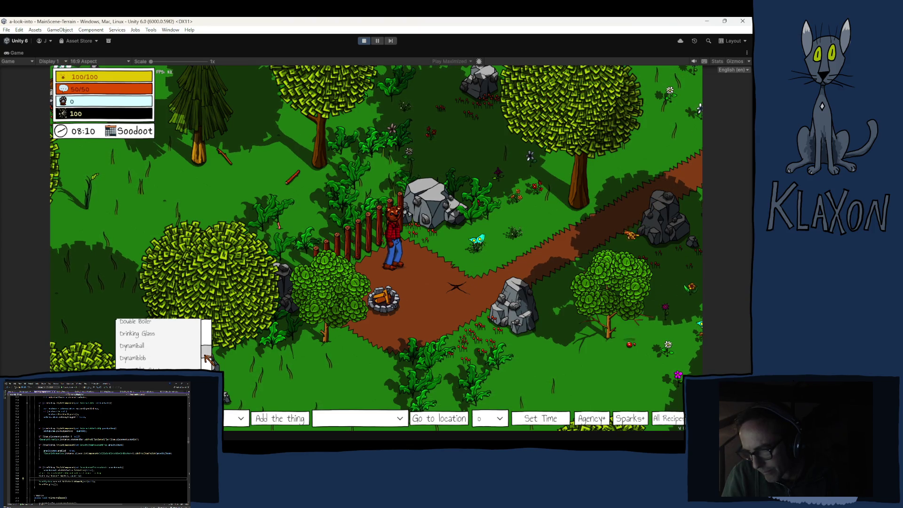
left_click(141, 334)
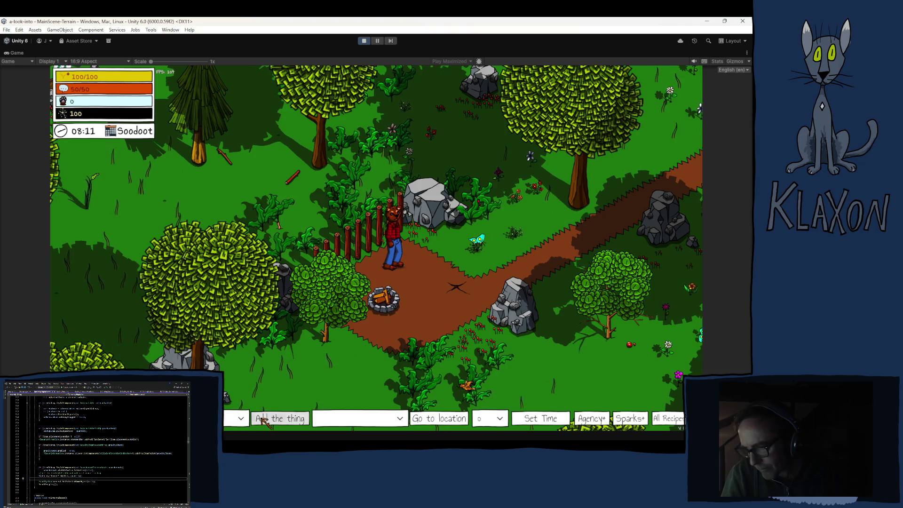
left_click(264, 421)
Step: Add Honeycomb with a chosen quantity through the debug item dropdown
left_click(239, 418)
left_click_drag(208, 329, 209, 363)
scroll(151, 362, "up", 2)
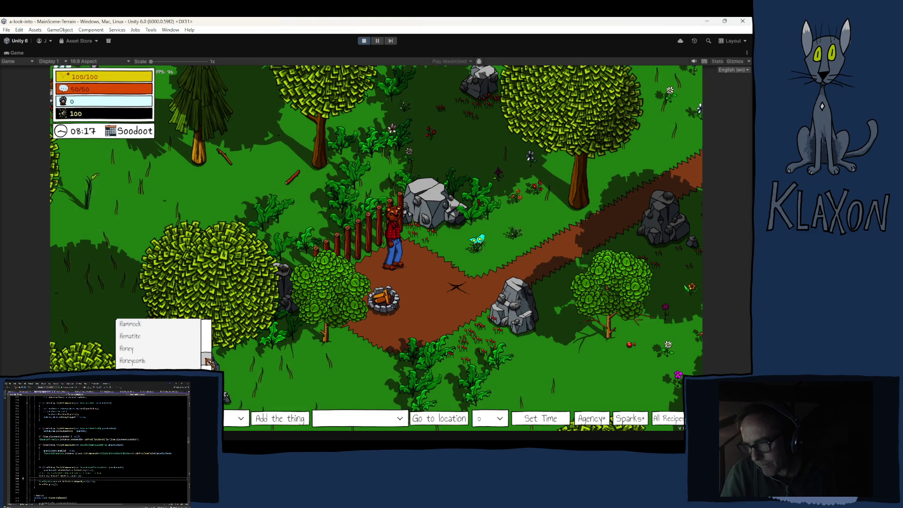
left_click(149, 360)
left_click(237, 418)
left_click(231, 396)
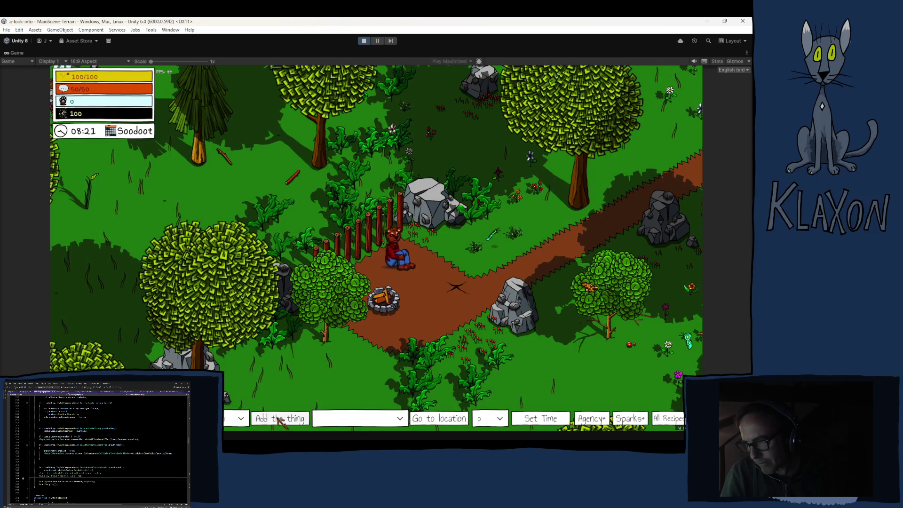
left_click(280, 418)
Step: Add Wood Iron, walk away from the campfire, and open the inventory
left_click(214, 418)
left_click_drag(211, 354, 207, 367)
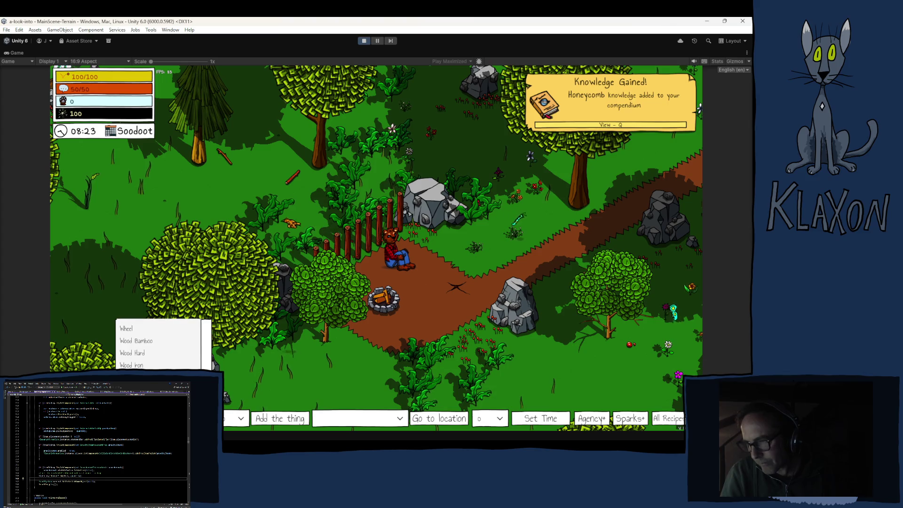
left_click(150, 366)
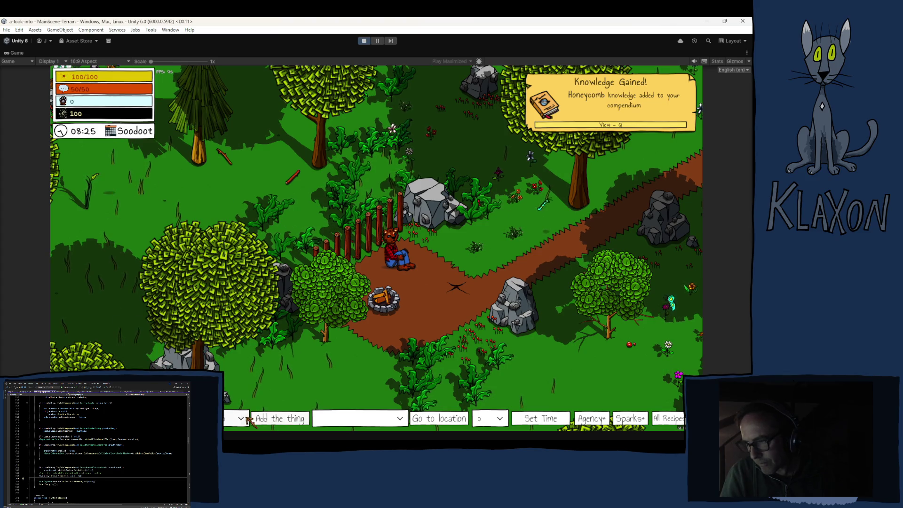
left_click(277, 420)
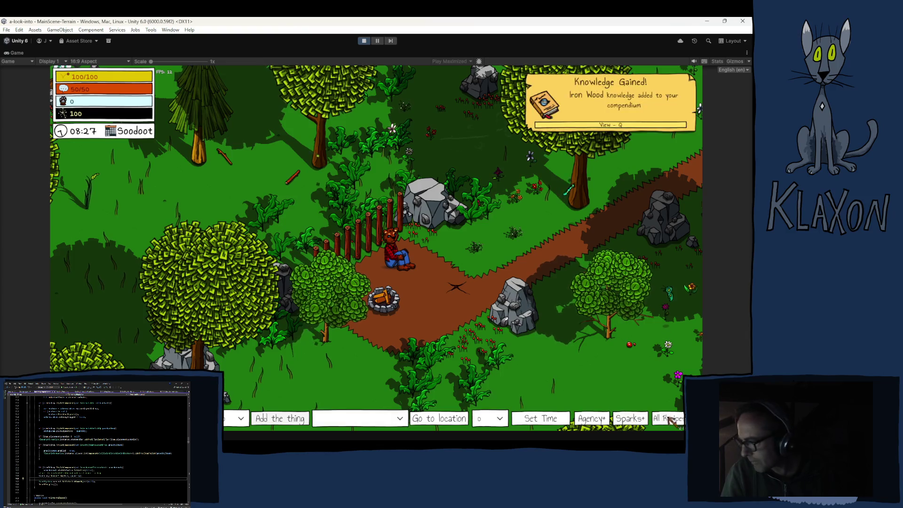
key("w")
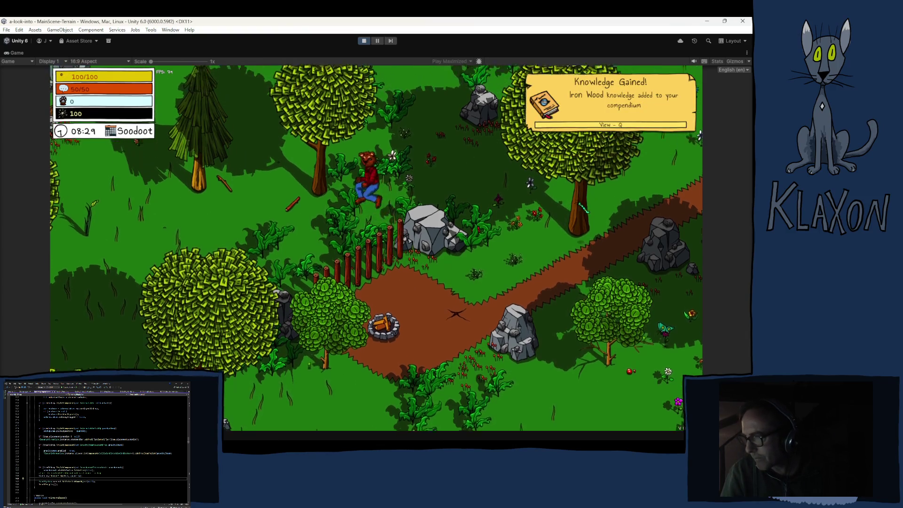
key("Tab")
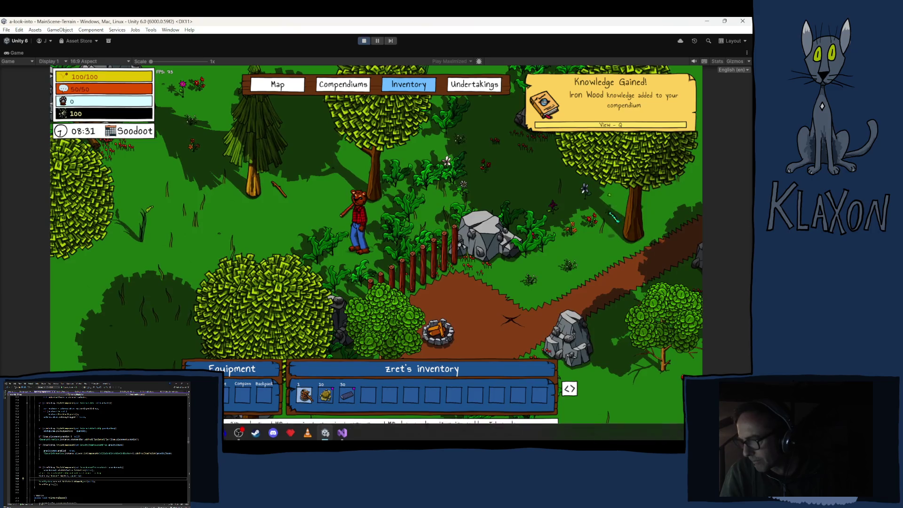
Step: Place the Double Boiler beside the character, fuel it, and start crafting beeswax from honeycomb
left_click_drag(327, 256, 328, 257)
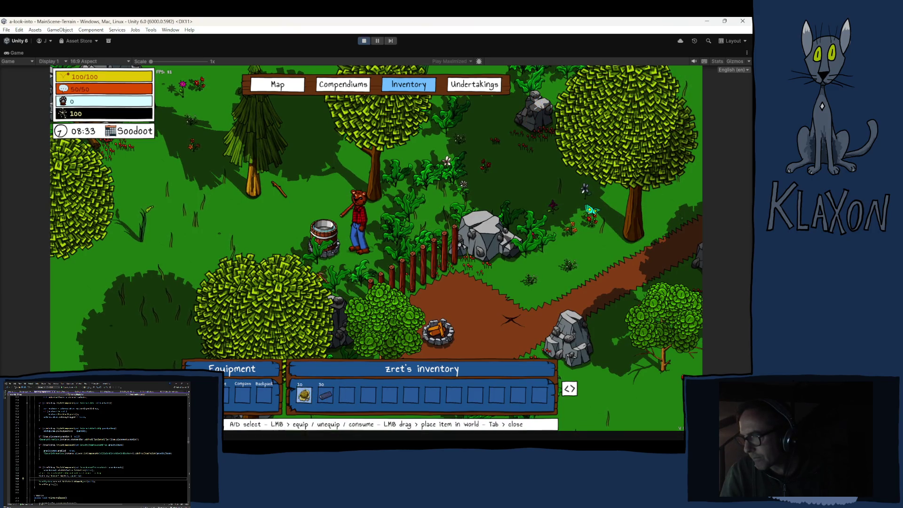
key("Tab")
key("e")
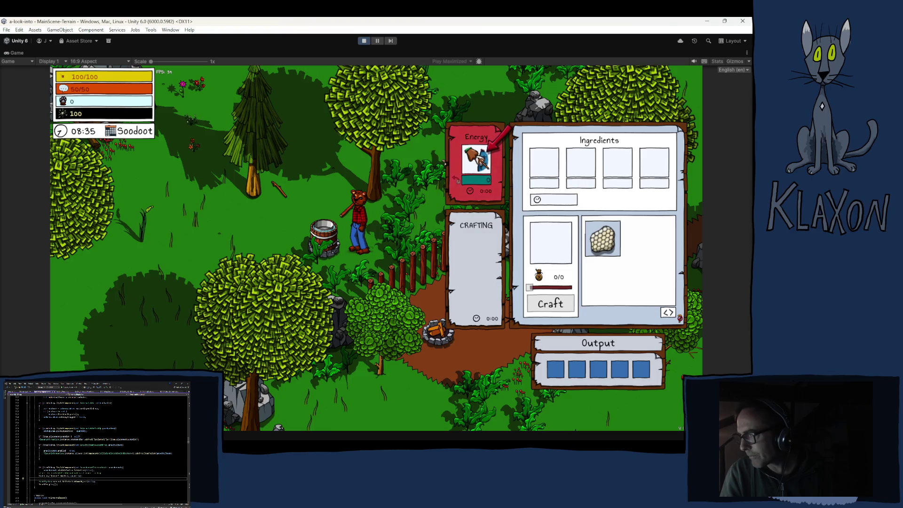
left_click(422, 152)
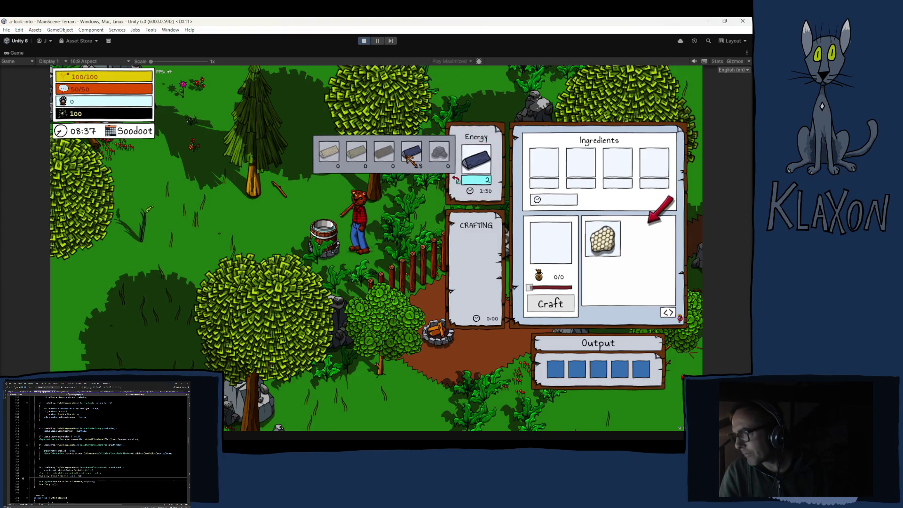
left_click(602, 238)
left_click(550, 303)
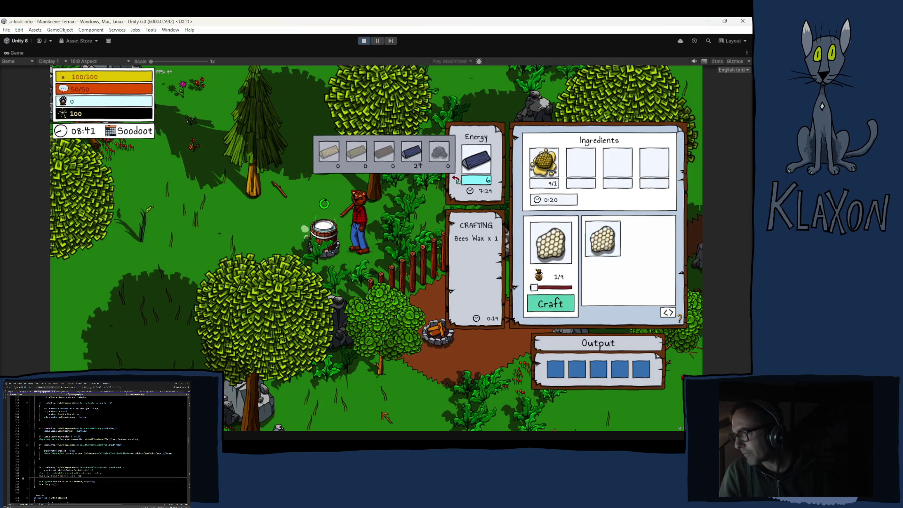
key("Escape")
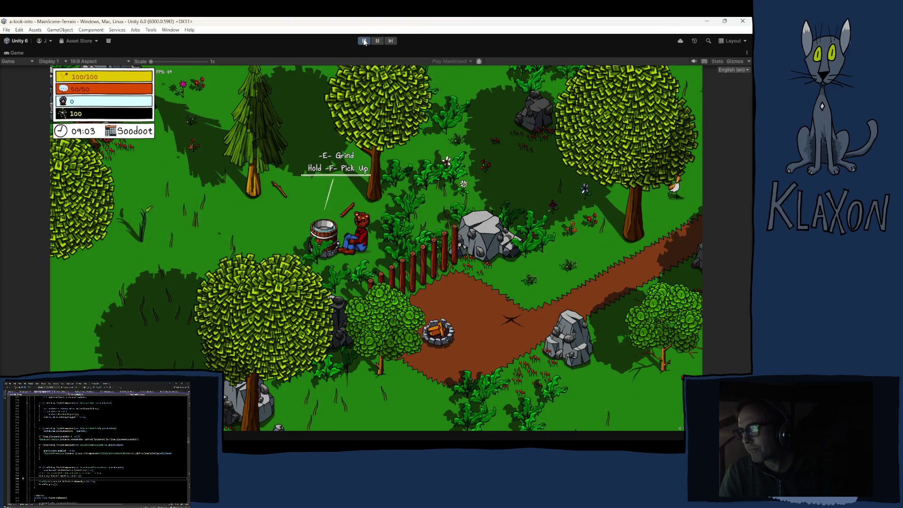
Step: Collect the beeswax and honey output and check them in the inventory
key("e")
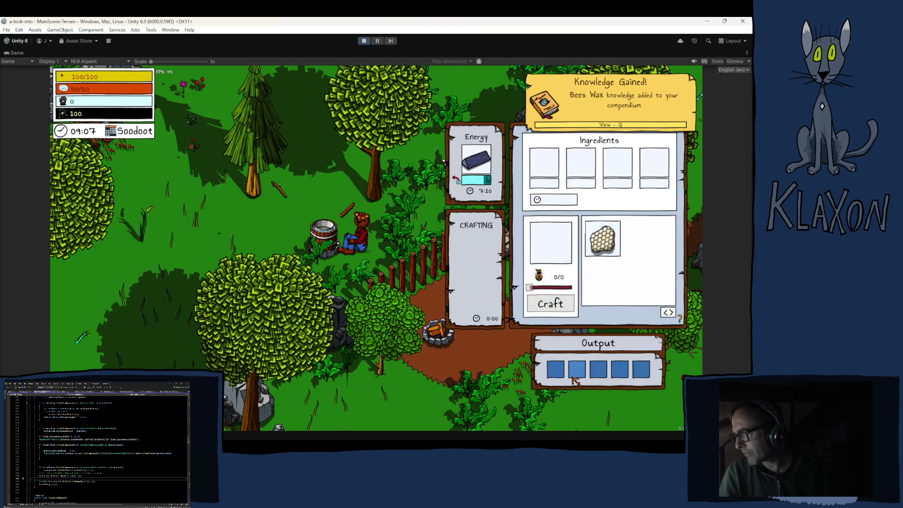
key("Escape")
key("Tab")
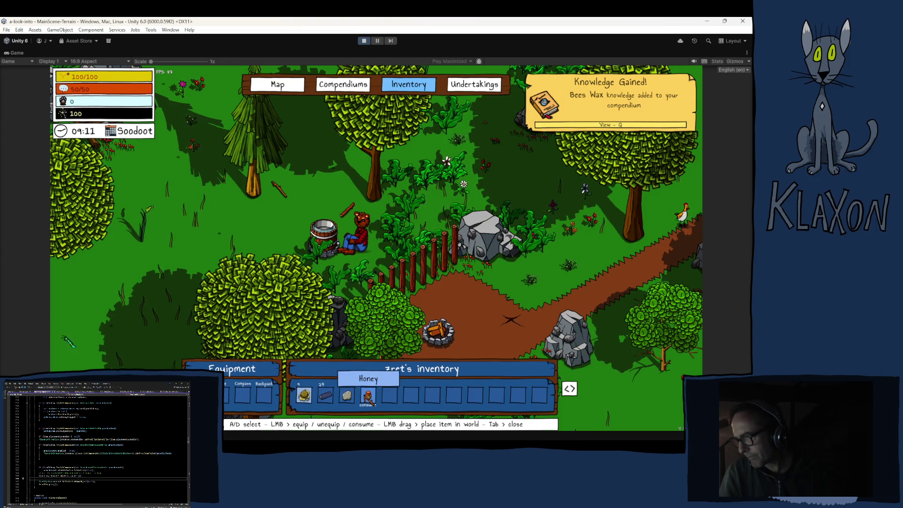
mouse_move(370, 399)
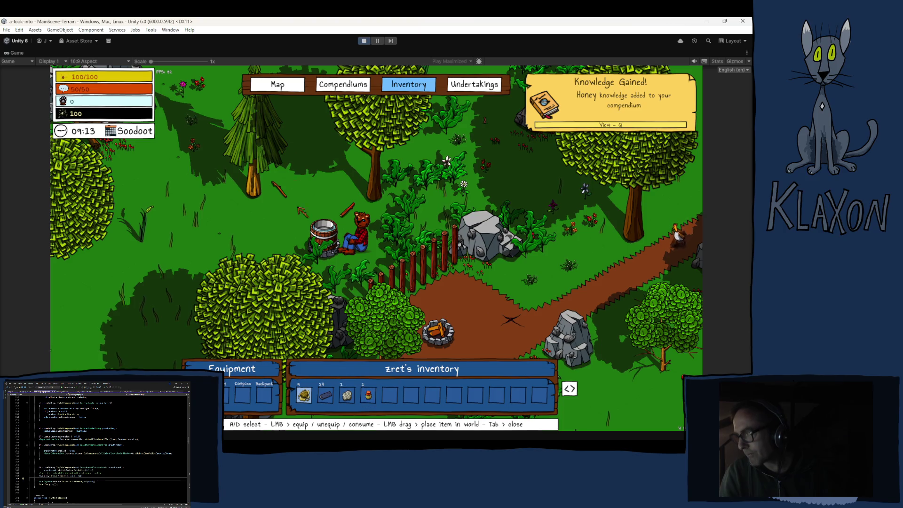
left_click(334, 87)
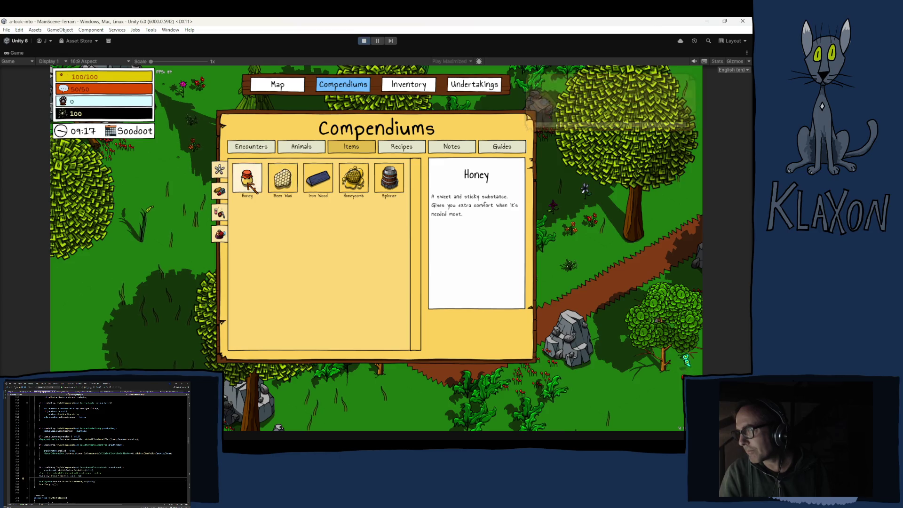
Step: View the Bees Wax entry in the Items compendium, then exit Play mode
left_click(285, 188)
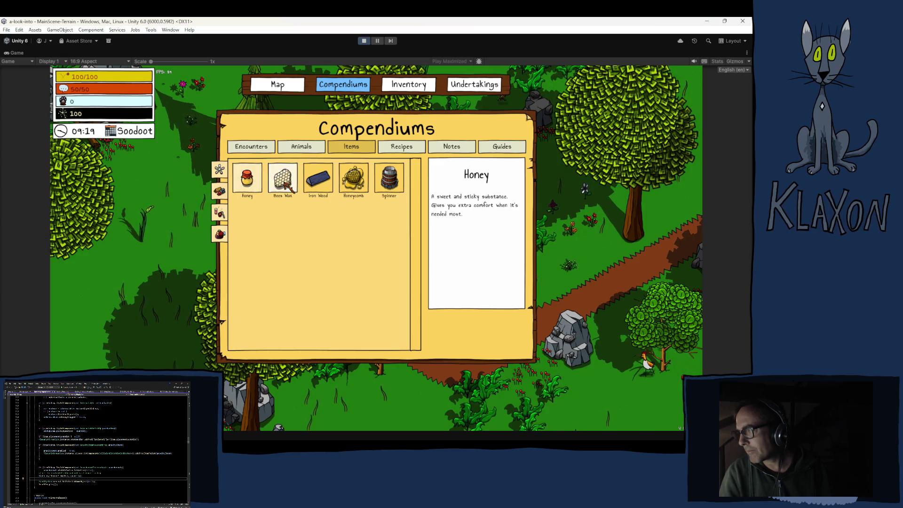
left_click(363, 42)
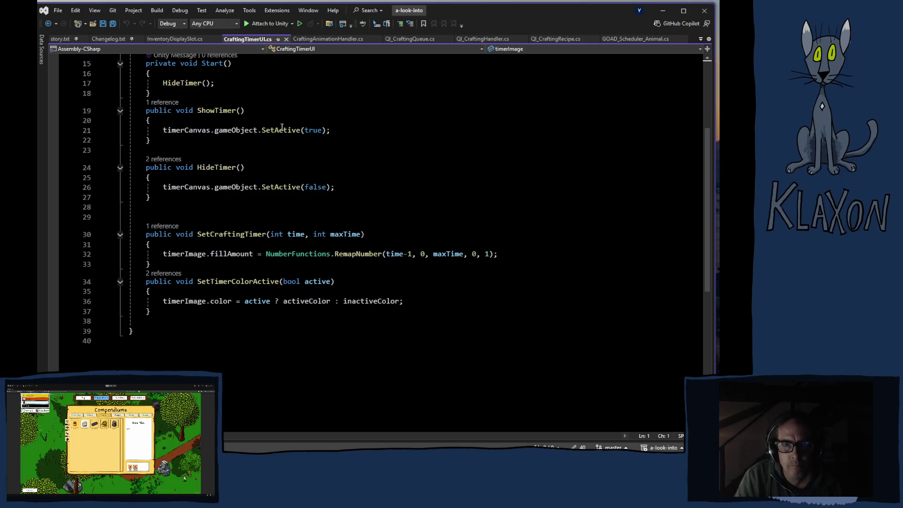
Step: Switch to CraftingAnimationHandler.cs and view the ColoredSprite.color line in SetAnimation
left_click(324, 39)
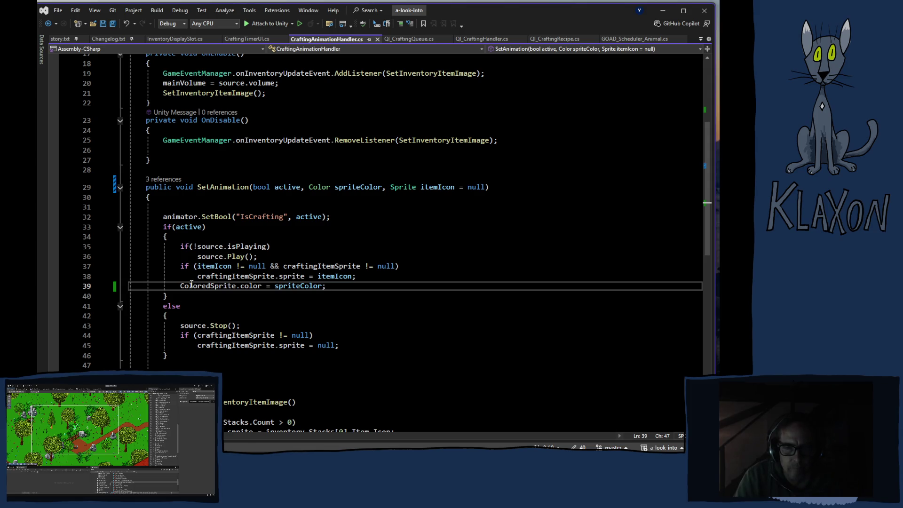
mouse_move(225, 288)
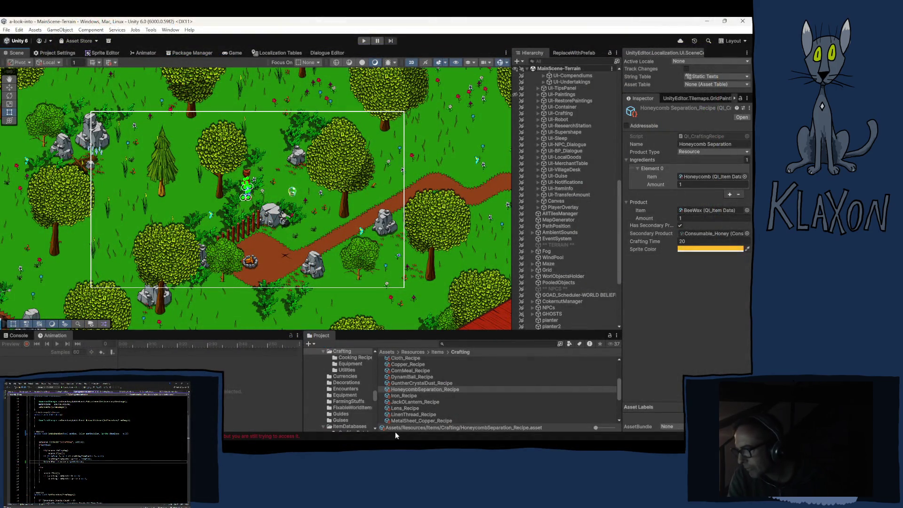
Step: Go to Prefabs > WorldObjects > CraftingStations and select the DoubleBoiler prefab and its cooking sprite
scroll(350, 390, "down", 3)
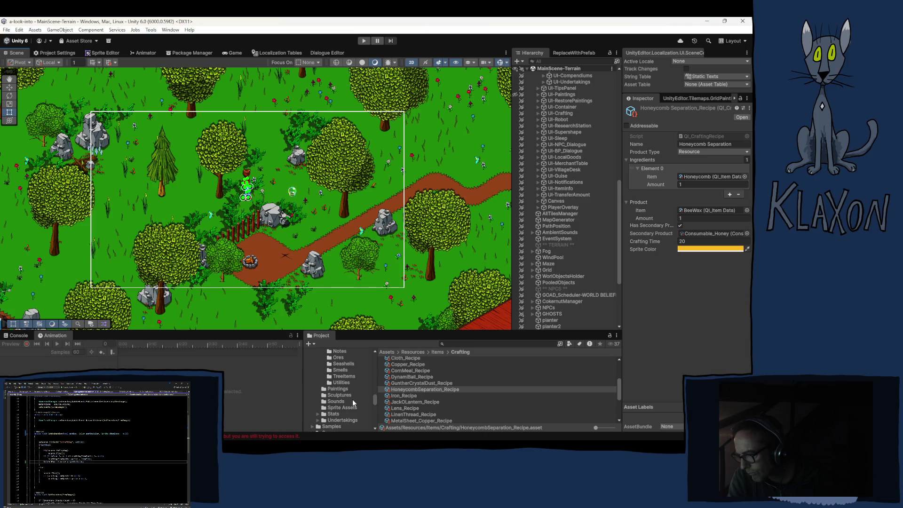
scroll(352, 399, "down", 3)
scroll(352, 400, "up", 2)
scroll(353, 403, "up", 5)
scroll(351, 399, "down", 10)
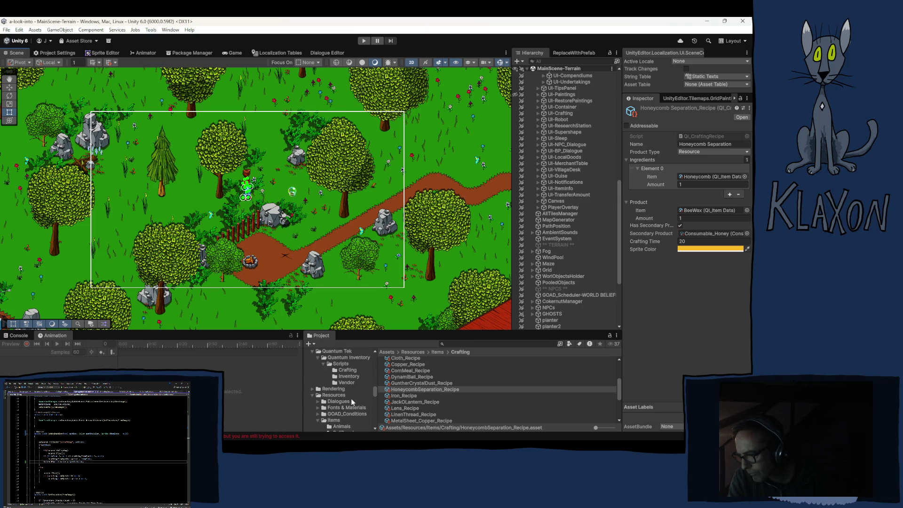
left_click(348, 391)
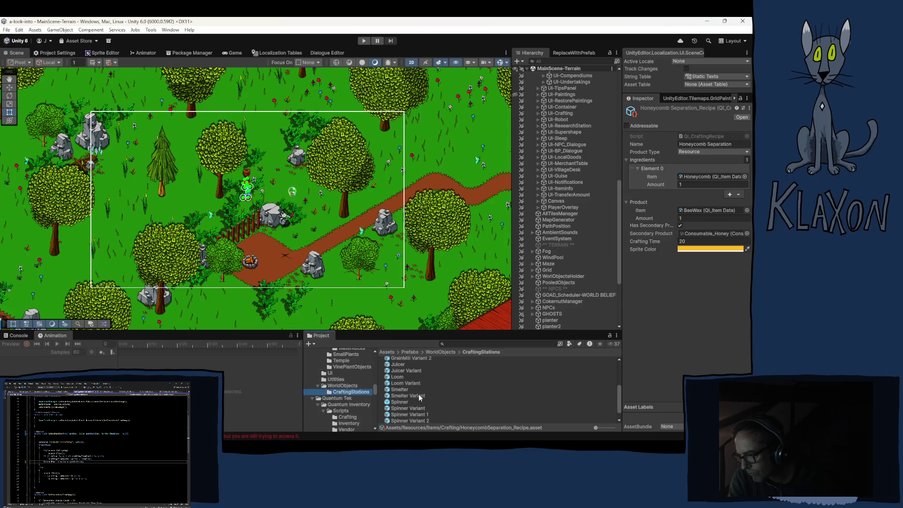
scroll(416, 394, "up", 3)
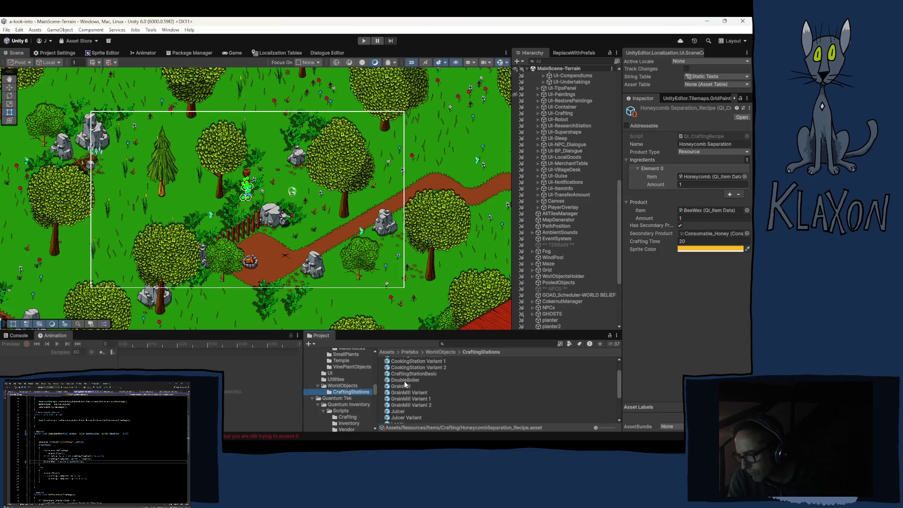
left_click(404, 380)
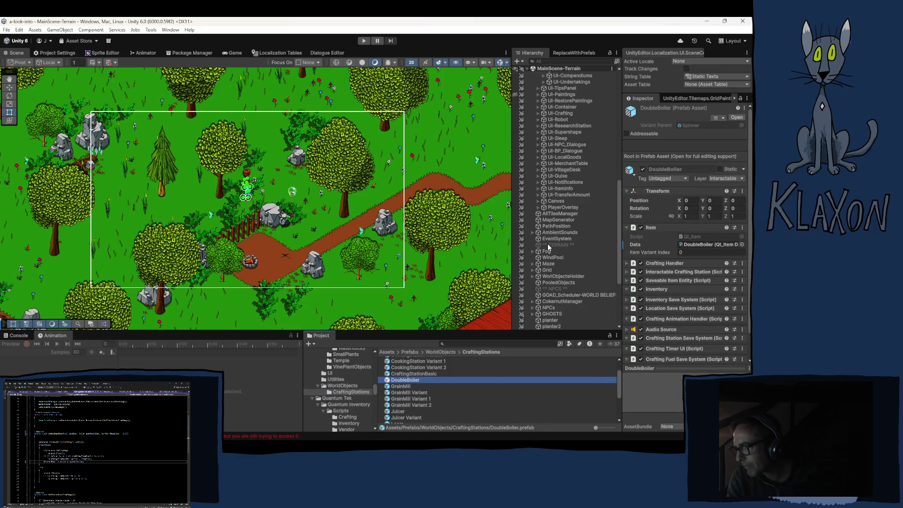
left_click(565, 97)
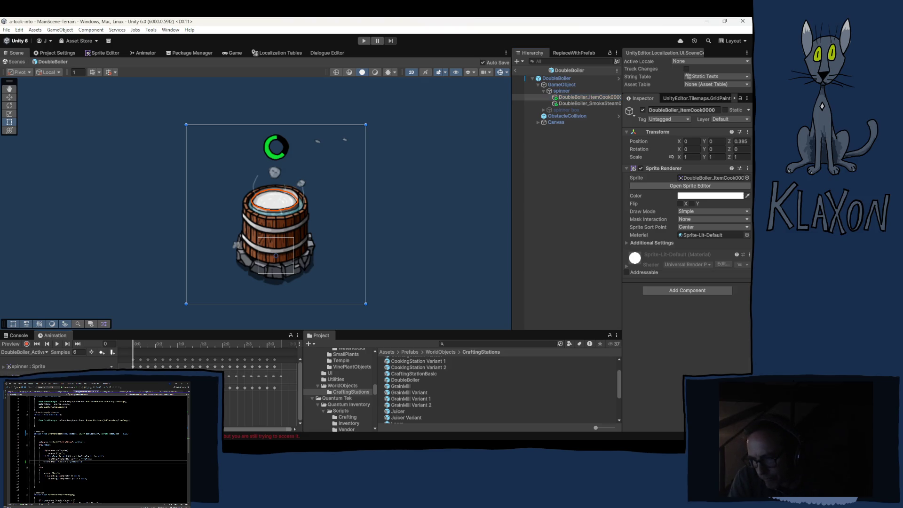
Step: Switch the Animation window clip from DoubleBoiler_Active to DoubleBoiler_Idle
left_click(26, 352)
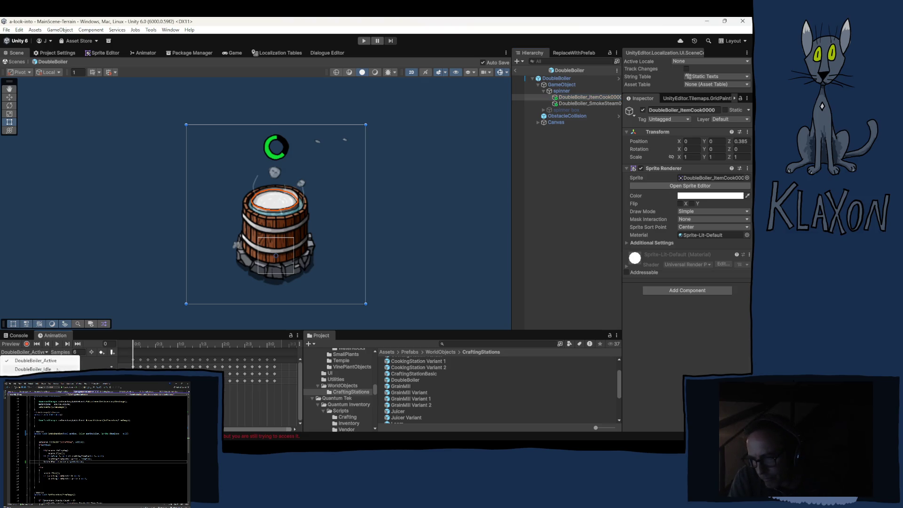
left_click(33, 369)
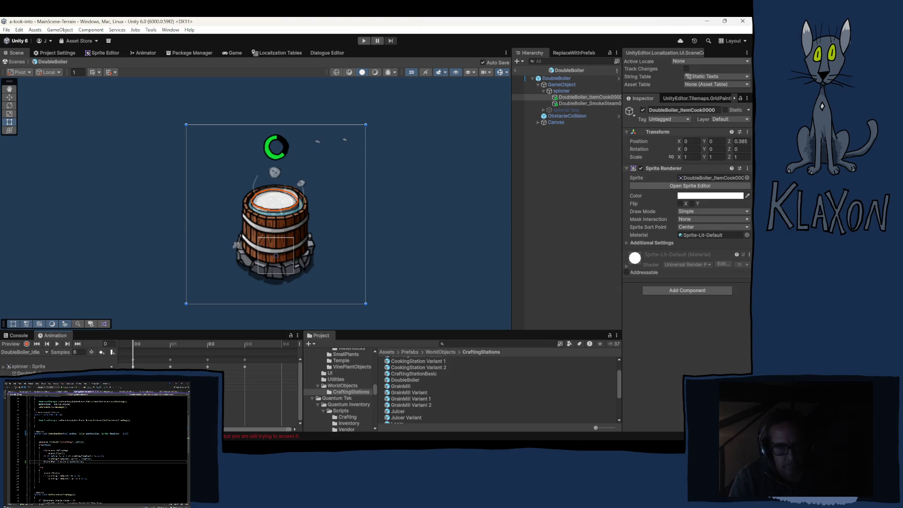
key("alt+Tab")
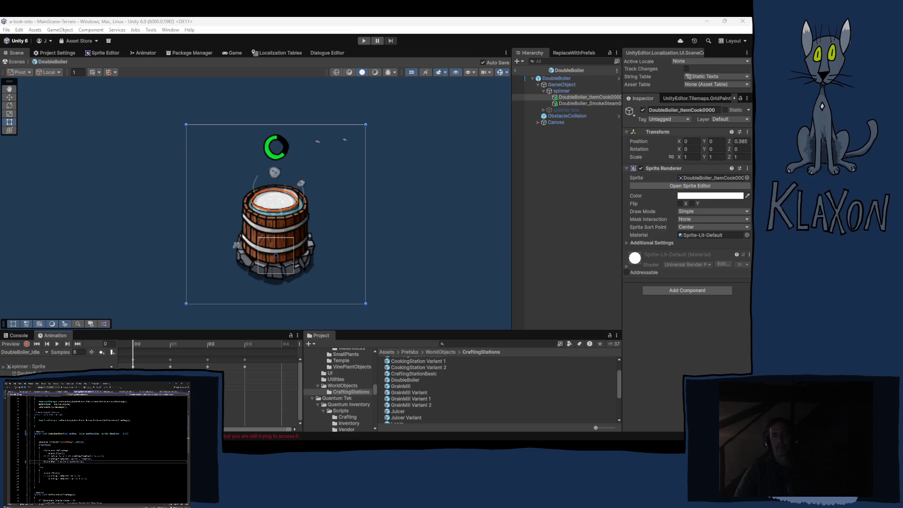
Step: Enter Play mode and wait for the game's title menu to load
left_click(364, 40)
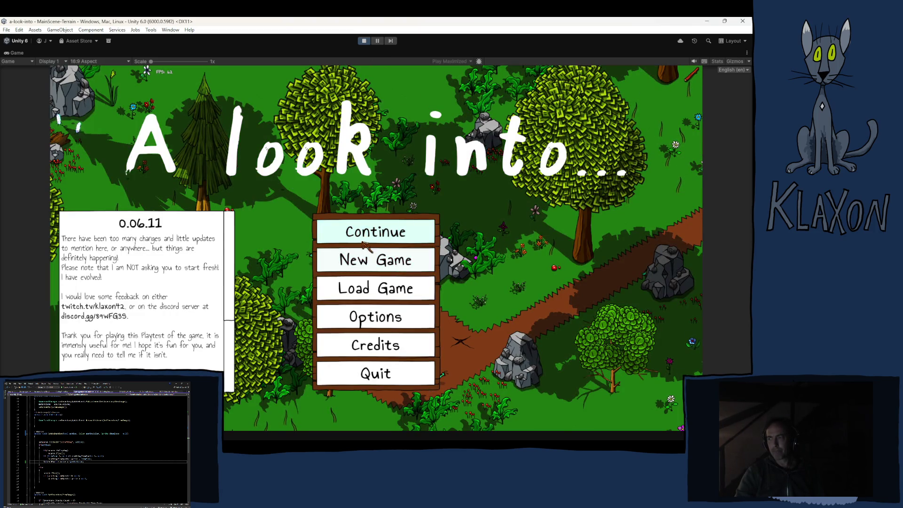
Step: Continue from the saved game and spawn a Double Boiler from the debug item list
key("Return")
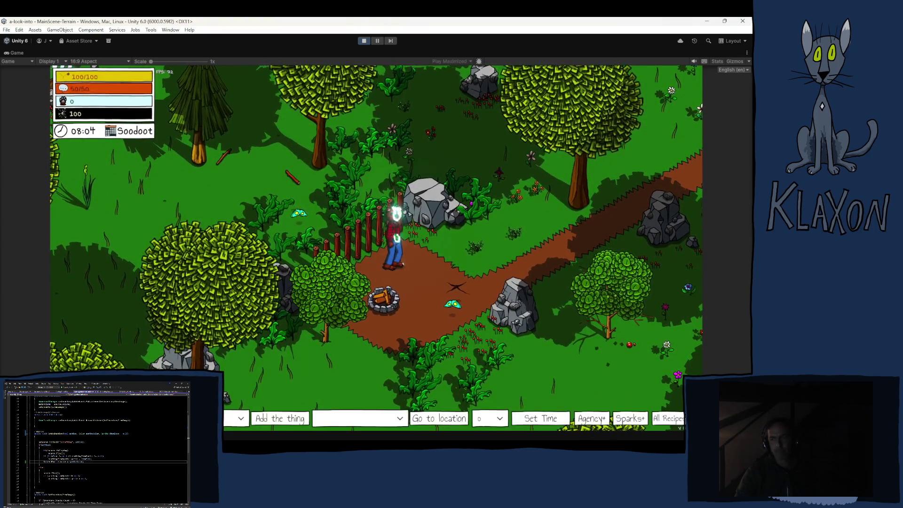
left_click(237, 418)
scroll(160, 343, "down", 5)
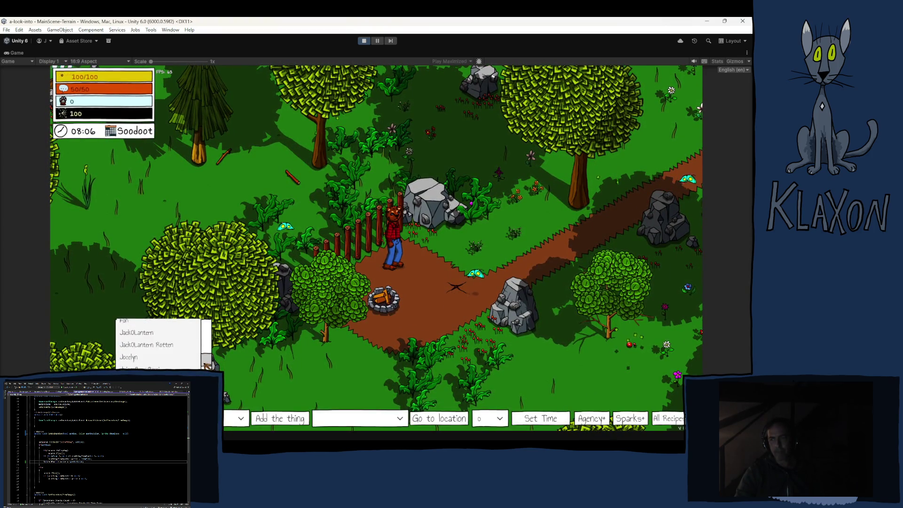
scroll(208, 365, "up", 10)
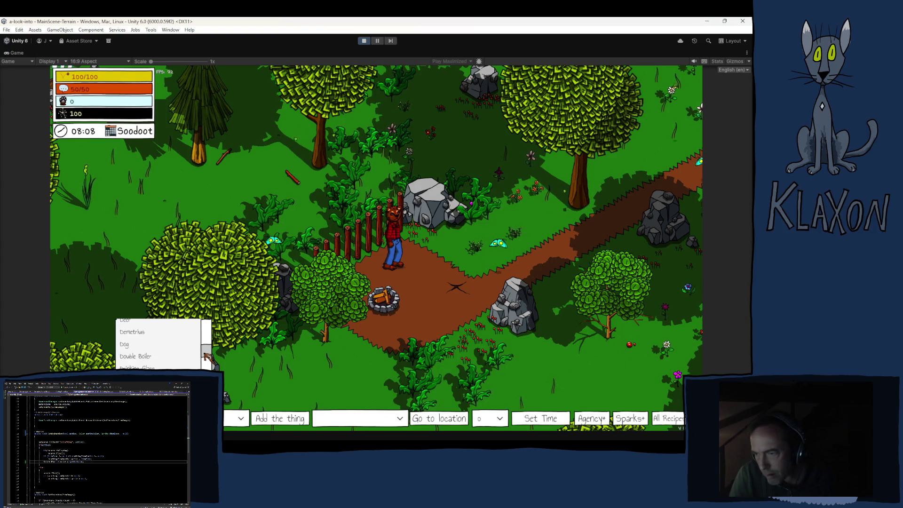
scroll(210, 358, "down", 1)
scroll(210, 358, "up", 2)
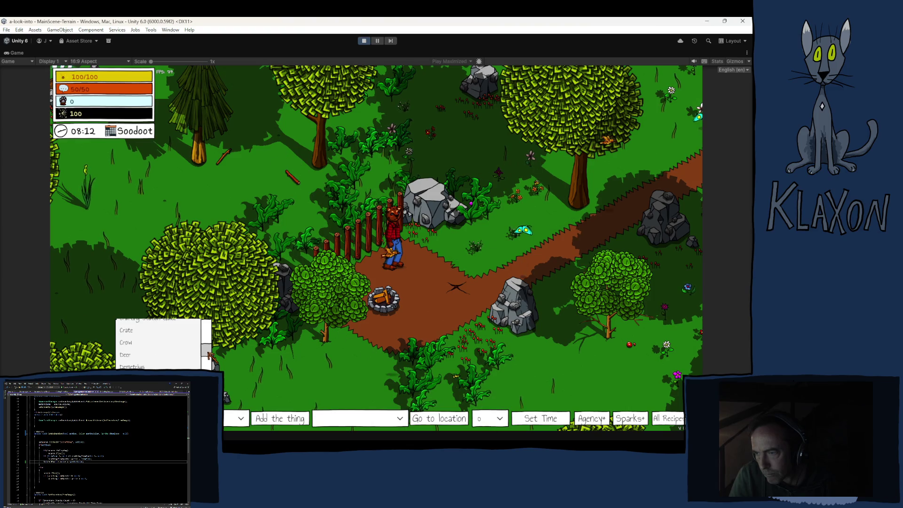
left_click(211, 357)
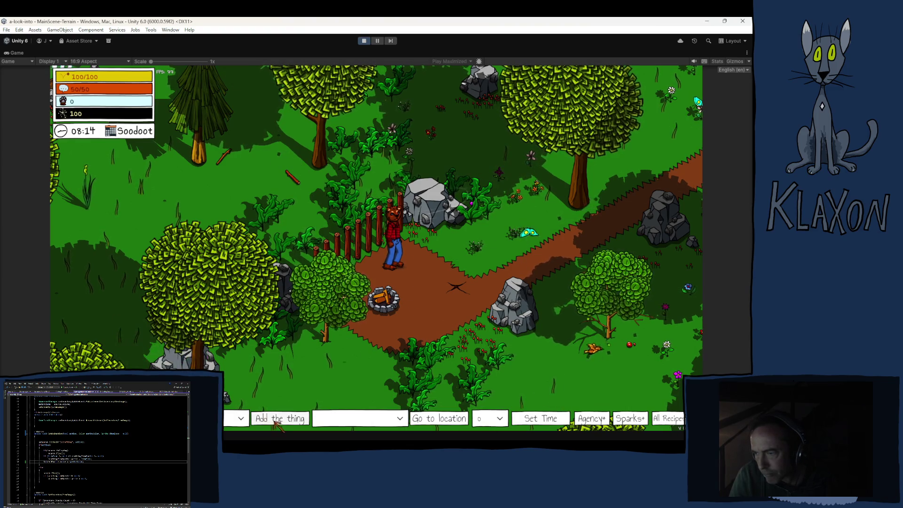
Step: Add a Honeycomb to the player's inventory via the debug item list
left_click(209, 363)
scroll(209, 363, "down", 3)
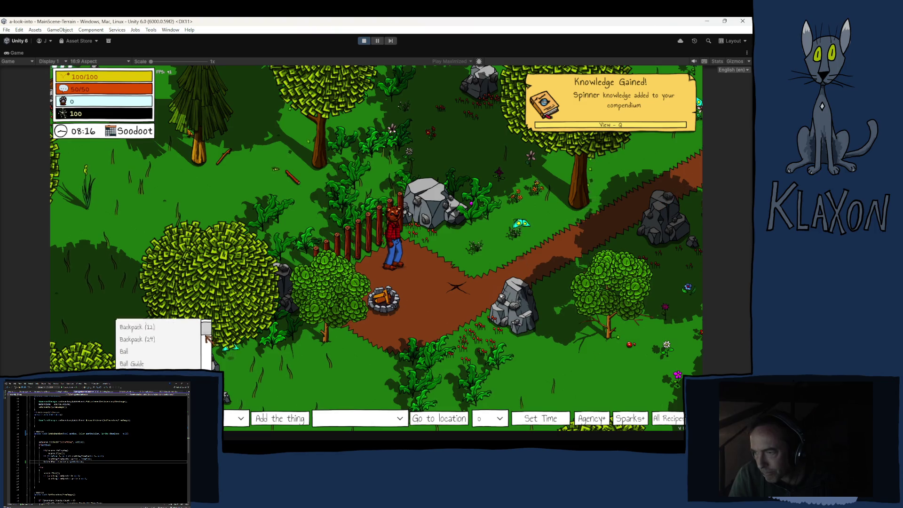
scroll(209, 363, "down", 3)
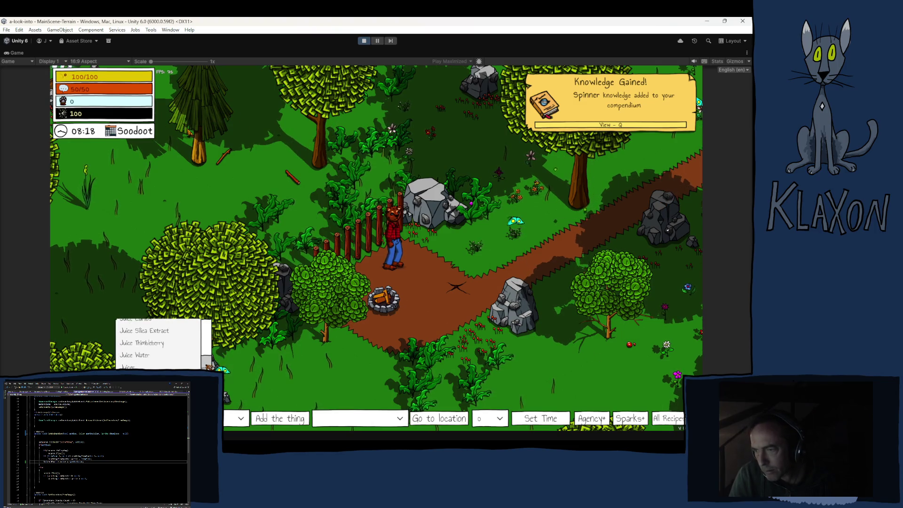
scroll(210, 365, "up", 2)
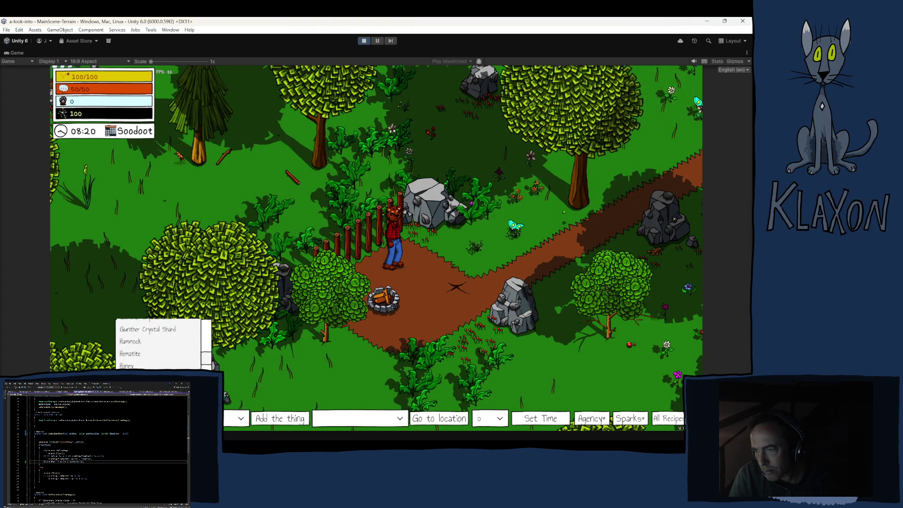
left_click(198, 365)
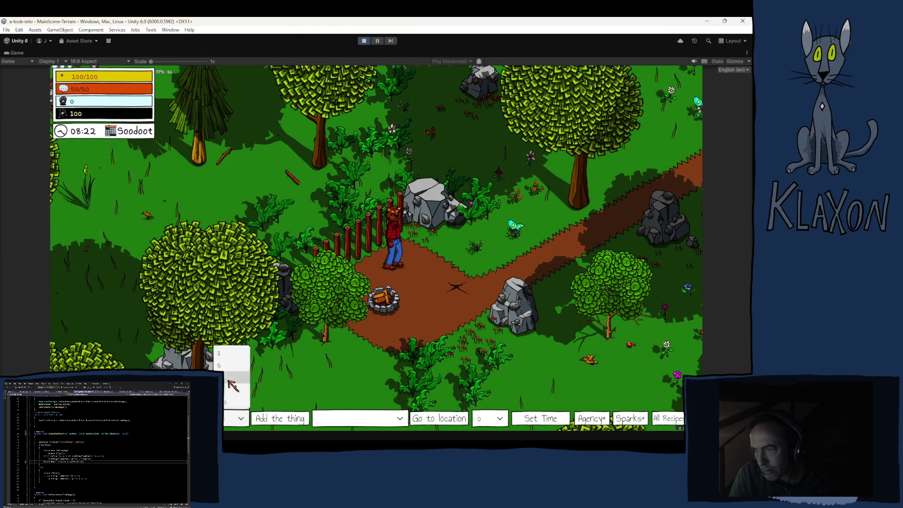
left_click(277, 418)
Step: Add Iron Wood, walk past the fence and open the inventory showing all three items
left_click(235, 419)
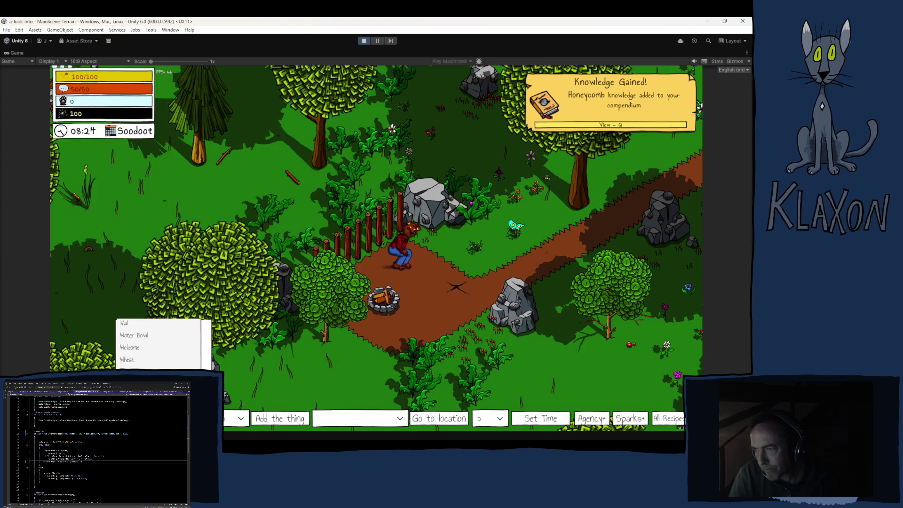
left_click(136, 353)
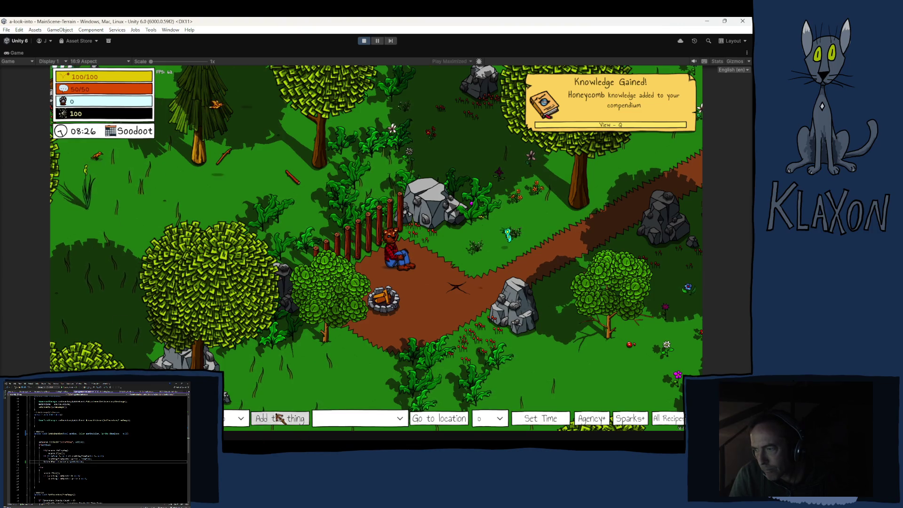
left_click(668, 419)
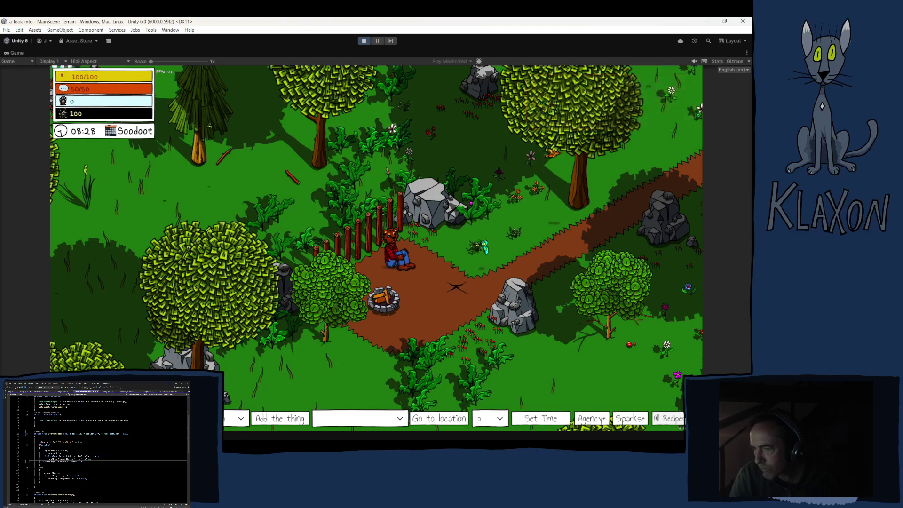
key("w+a")
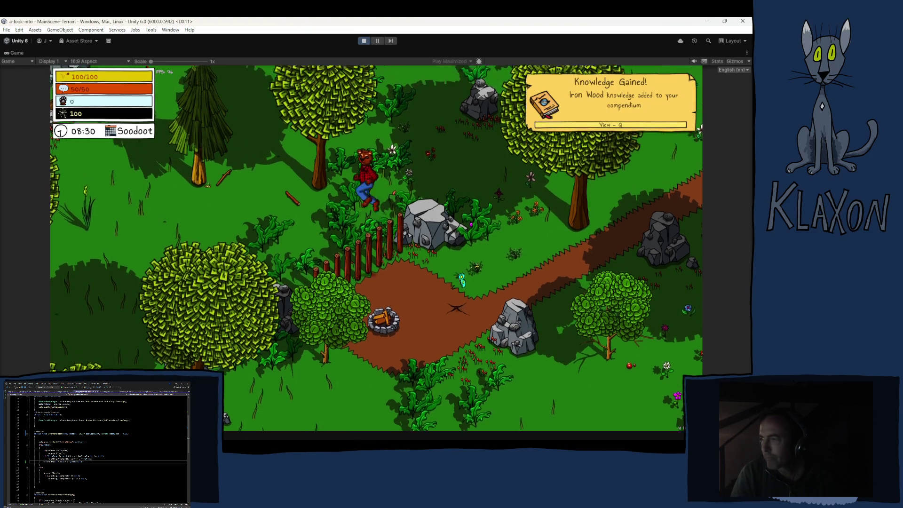
key("Tab")
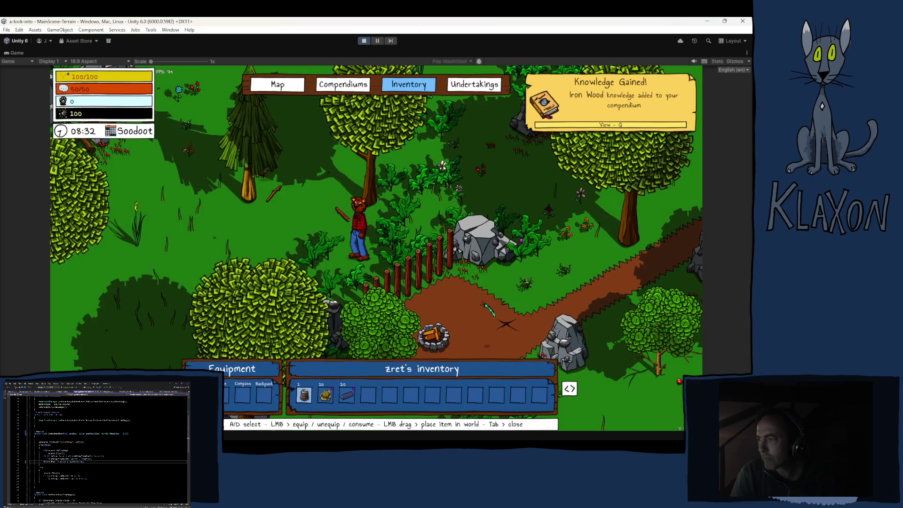
Step: Place the Double Boiler on the ground beside the bear
left_click_drag(305, 396, 332, 260)
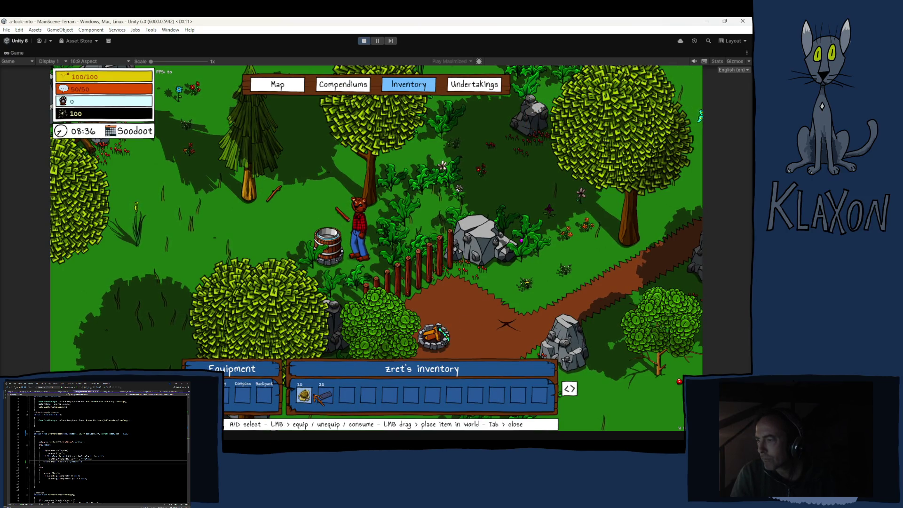
key("Tab")
key("Tab")
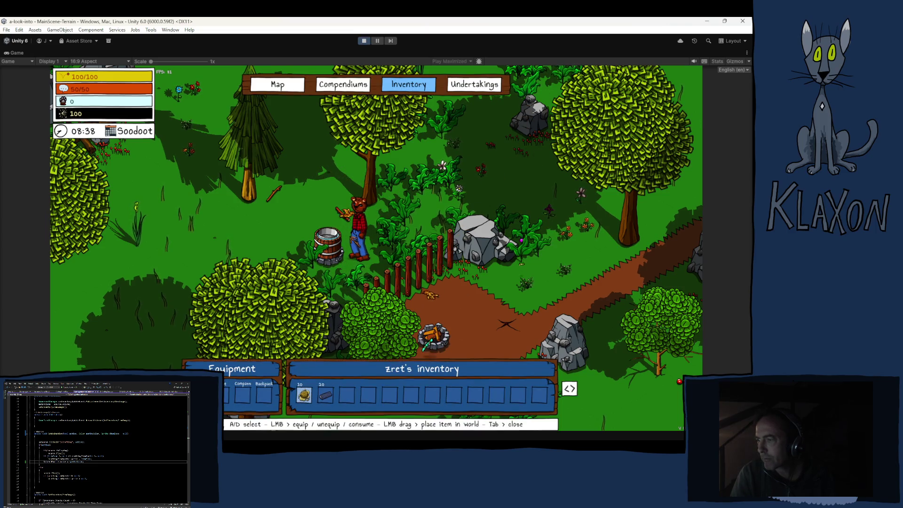
key("Tab")
Step: Fuel the Double Boiler with planks and start crafting the honeycomb recipe
key("e")
left_click(476, 160)
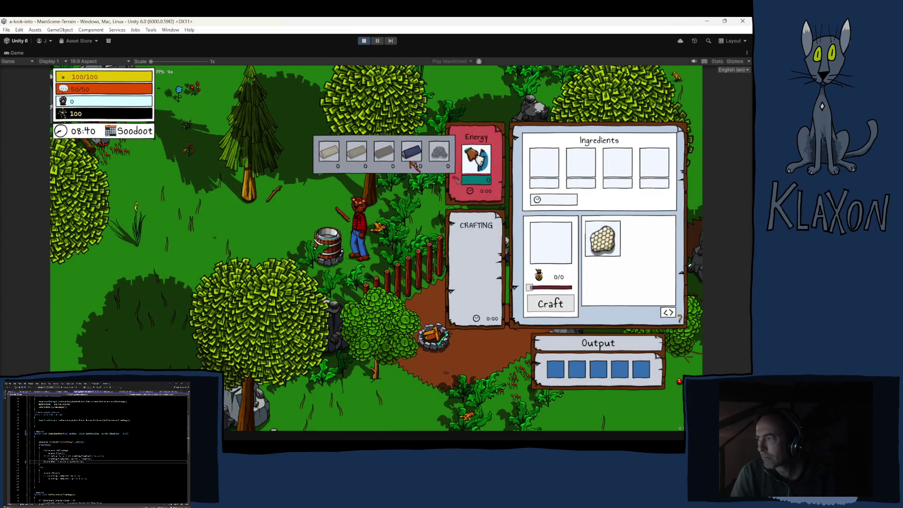
left_click(410, 155)
left_click(411, 156)
left_click(411, 155)
left_click(411, 156)
left_click(603, 240)
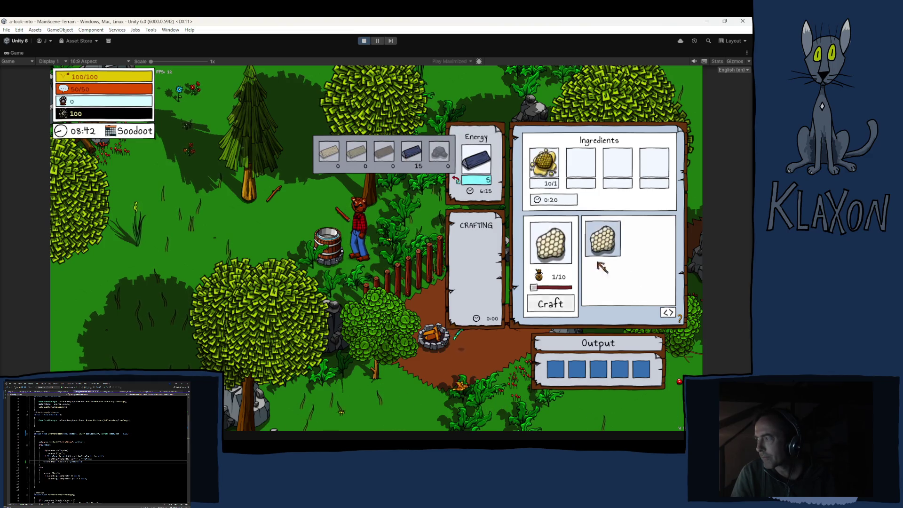
left_click(541, 301)
key("Escape")
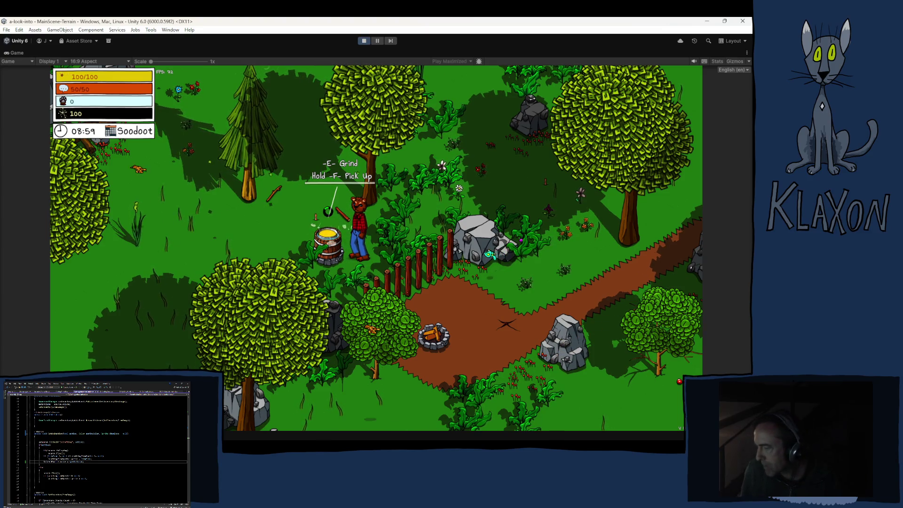
Step: Work the Double Boiler until its Output shows beeswax and honey, then stop play mode
key("e")
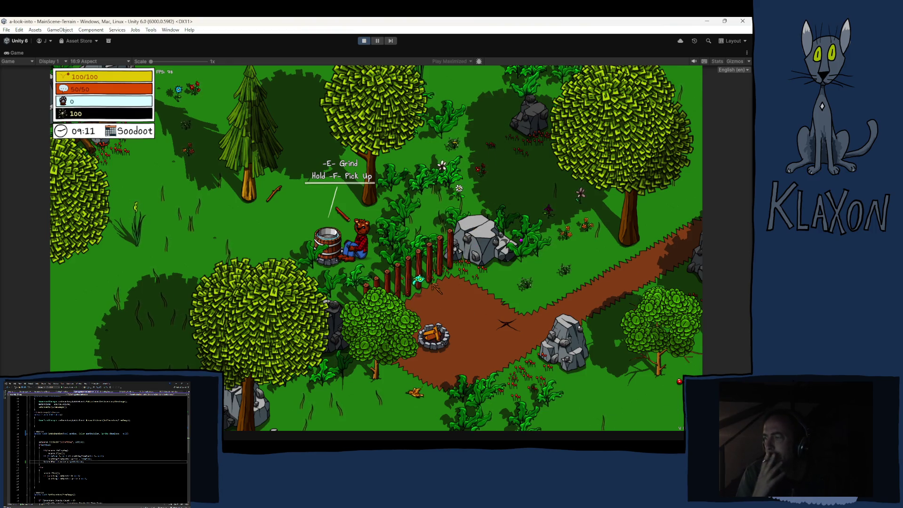
key("e")
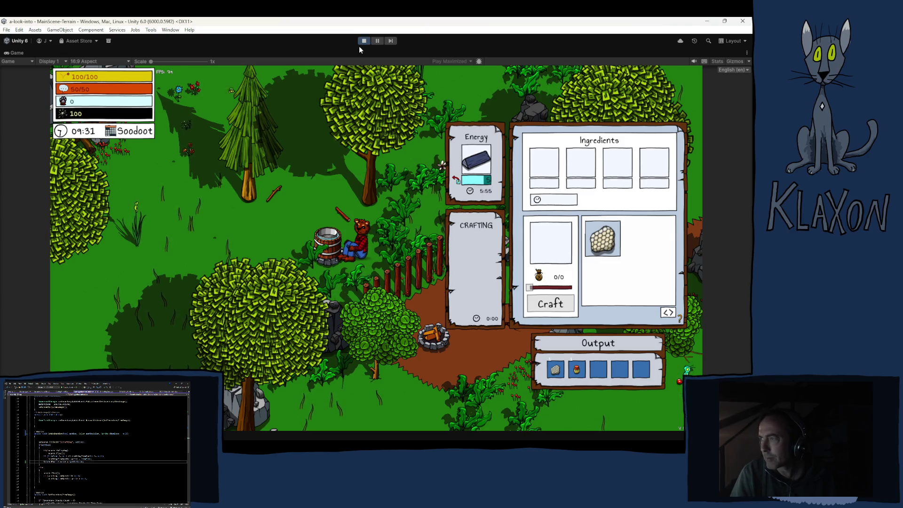
left_click(365, 41)
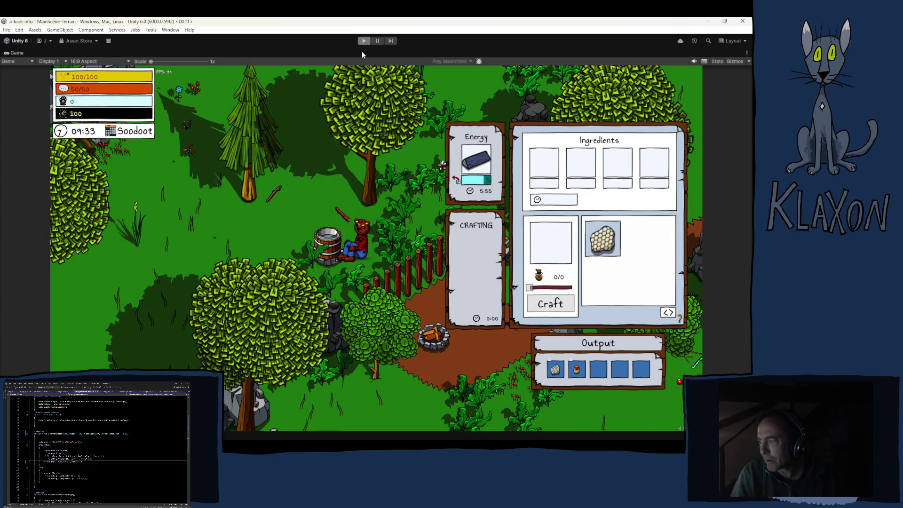
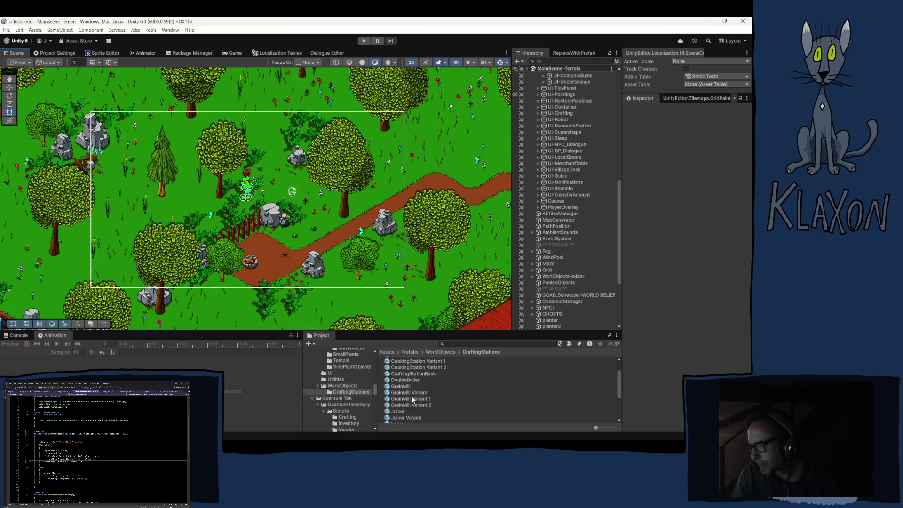
Step: Select the DoubleBoiler prefab and expand its Interactable Crafting Station settings in the Inspector
left_click(410, 380)
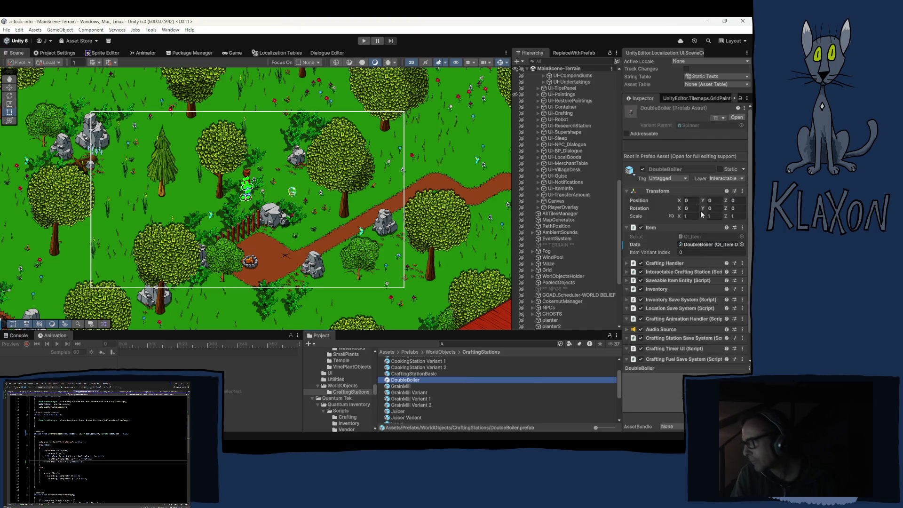
scroll(645, 301, "down", 5)
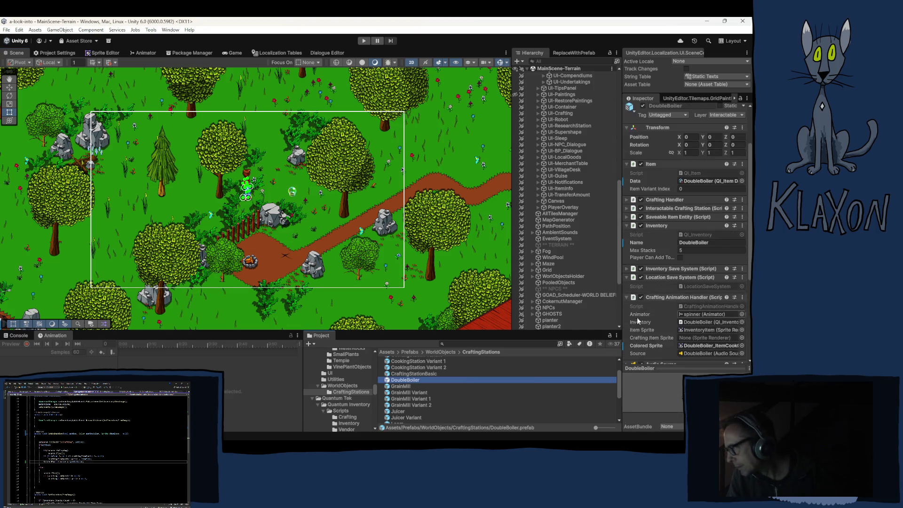
scroll(639, 319, "up", 4)
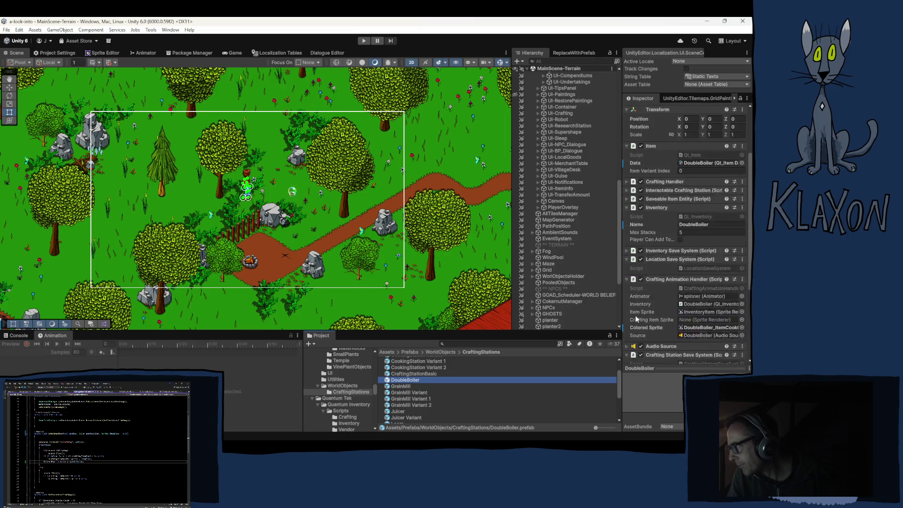
left_click(650, 234)
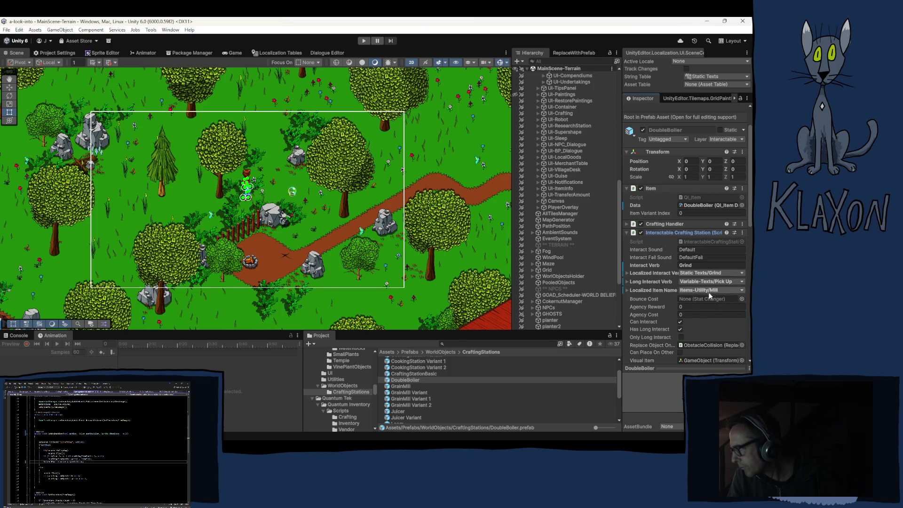
Step: Check the Localized Item Name entry picker without changing it, then bring up the Localization Tables window
left_click(724, 290)
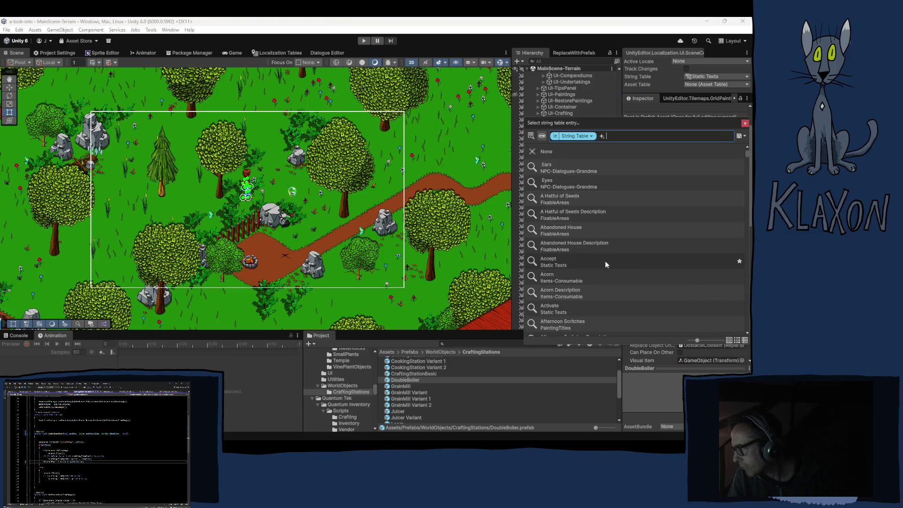
left_click(745, 124)
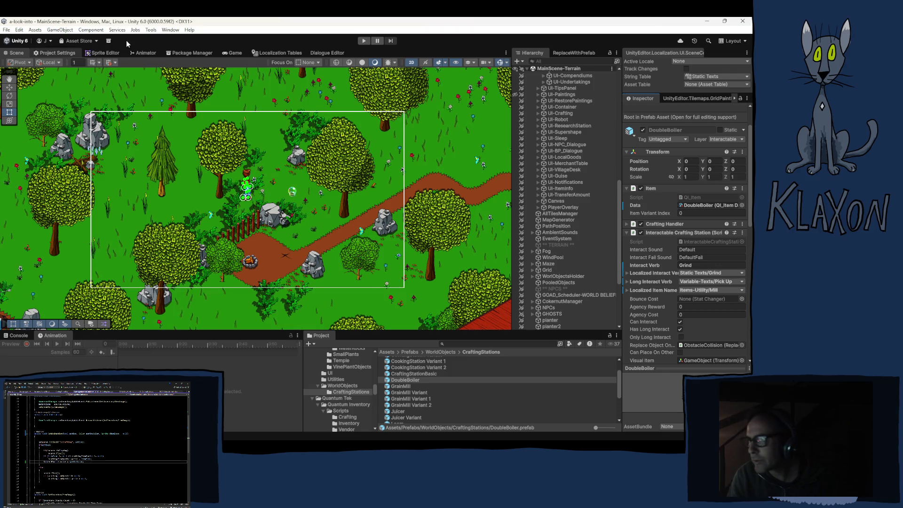
left_click(151, 29)
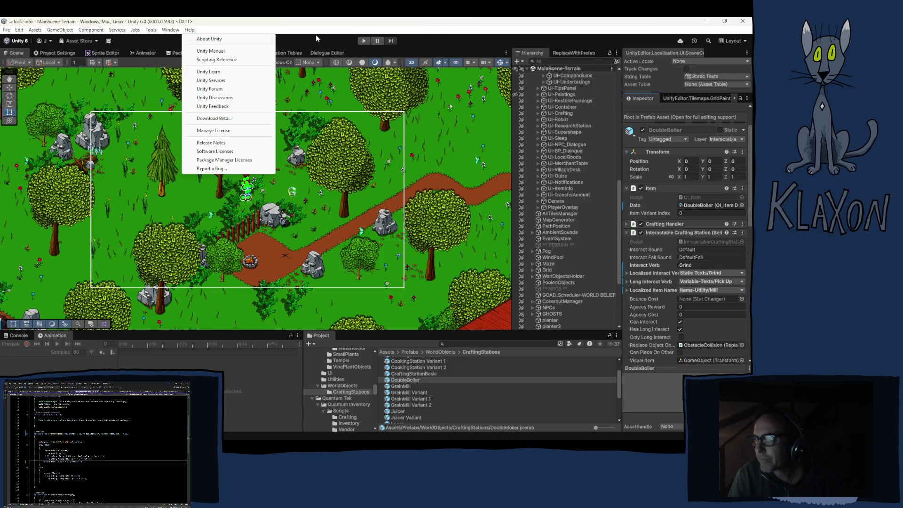
left_click(285, 52)
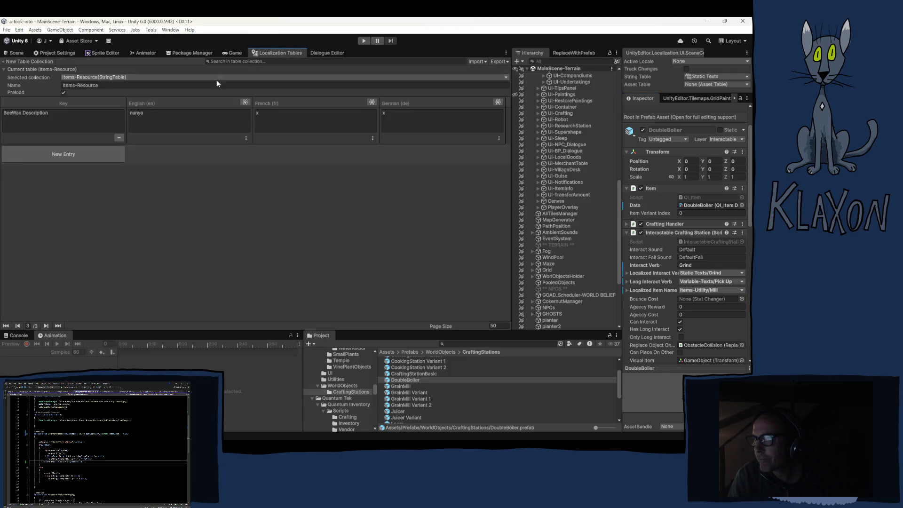
Step: Switch the selected string table collection to Items-Utility and add a new entry
left_click(87, 76)
mouse_move(85, 89)
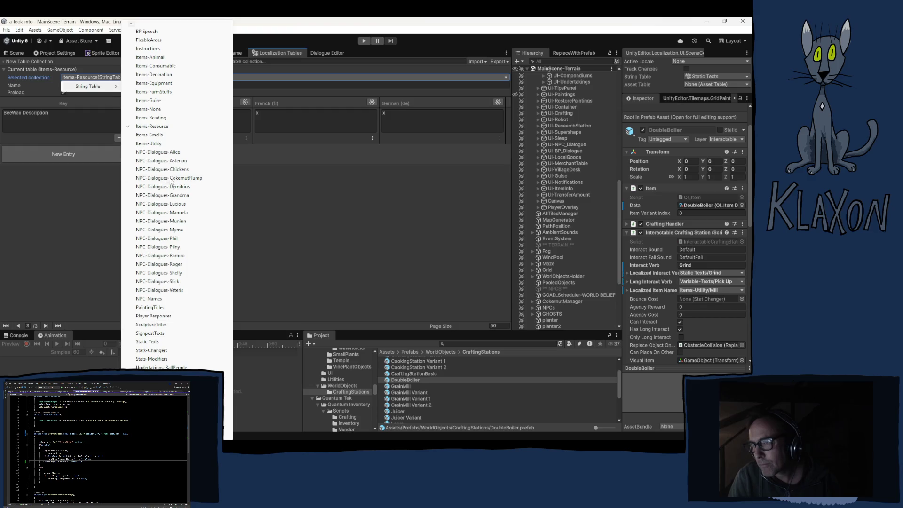
left_click(158, 144)
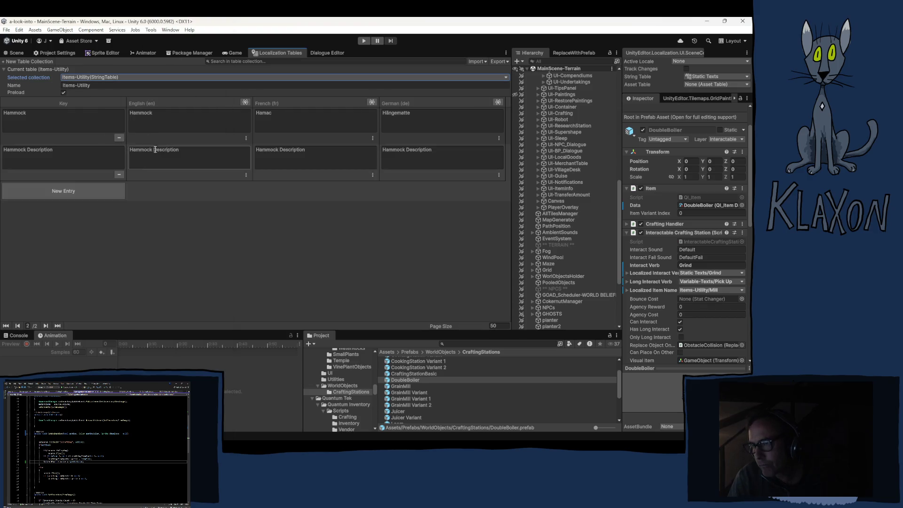
left_click(69, 196)
Step: Add two new keys to Items-Utility: DoubleBoiler and DoubleBoiler Description
left_click(72, 196)
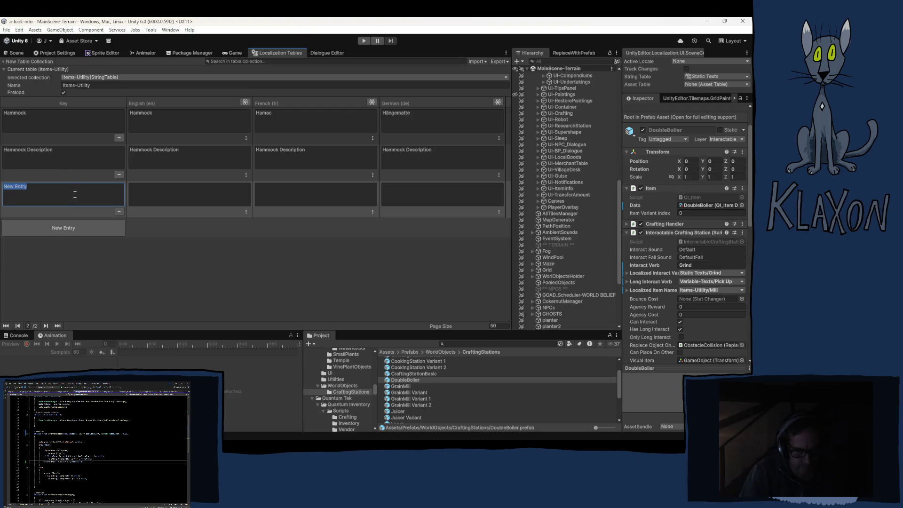
type("Double")
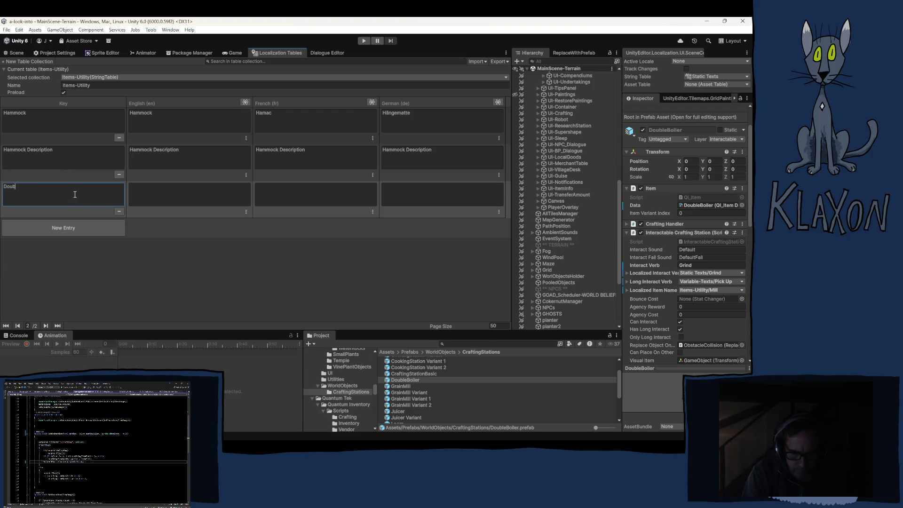
type("Boiler")
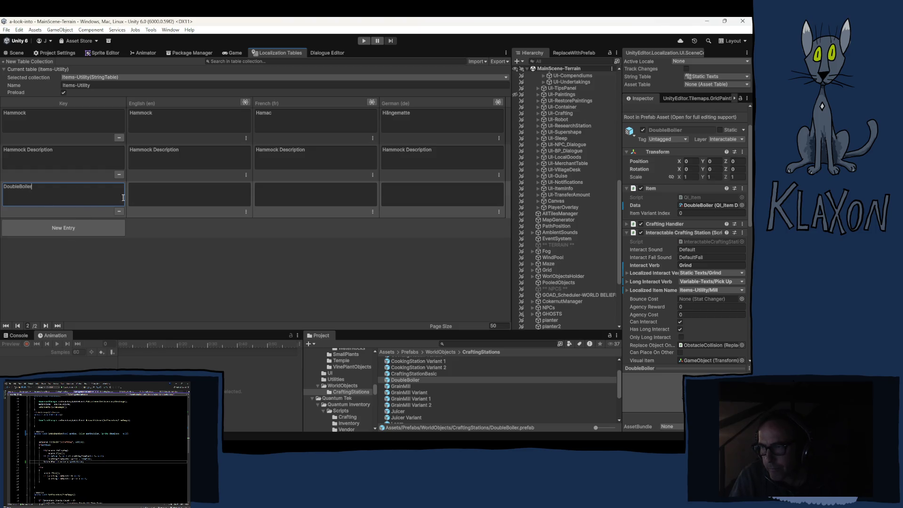
double_click(71, 197)
key("ctrl+c")
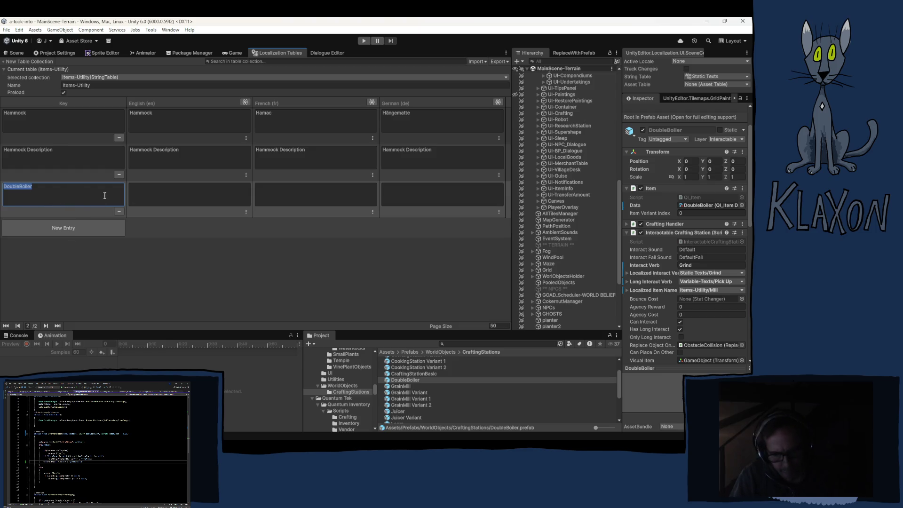
left_click(78, 228)
key("ctrl+v")
type("D")
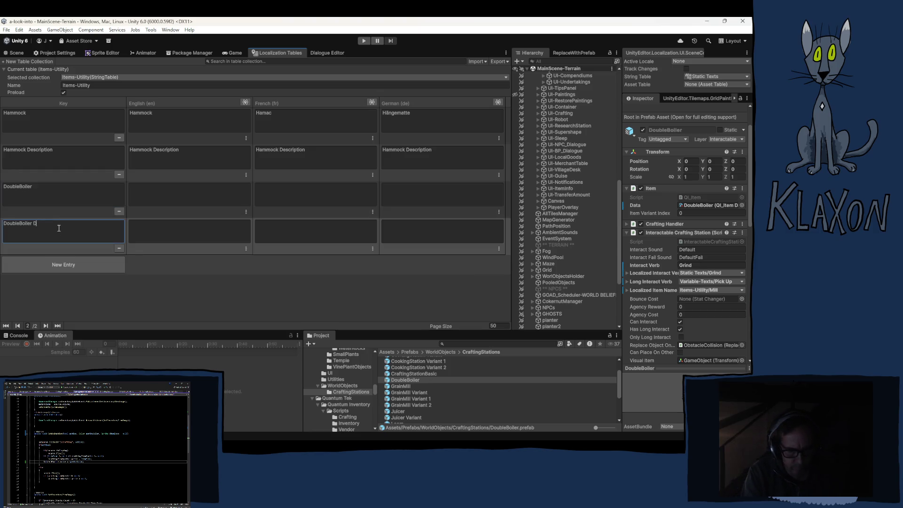
type("escription")
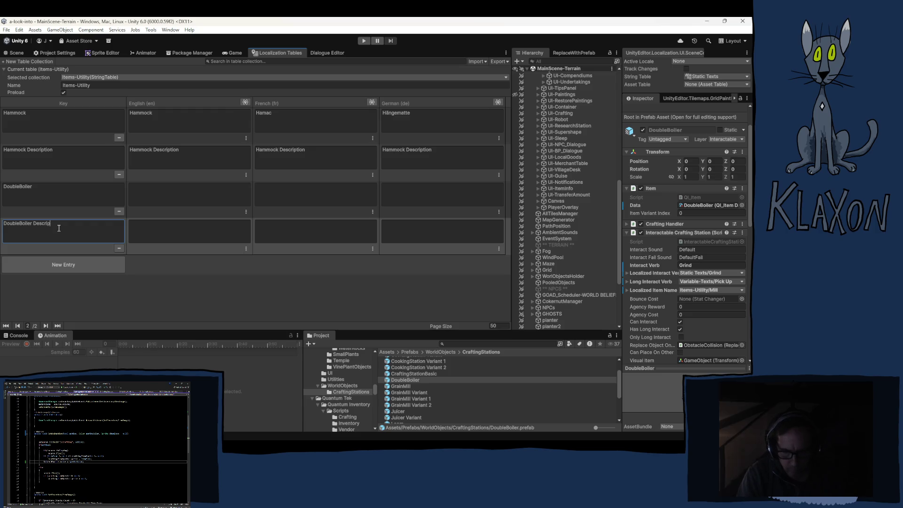
Step: Set the DoubleBoiler entry's English name to Double Boiler
left_click(153, 197)
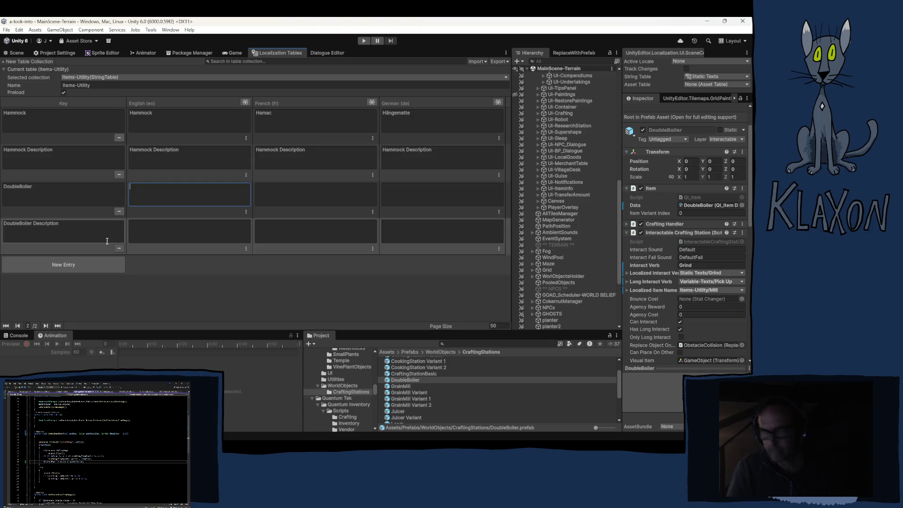
type("DoubleBoiler")
left_click(145, 187)
Step: Write the English description 'This either boils twice, or at half... I used to know.'
left_click(150, 231)
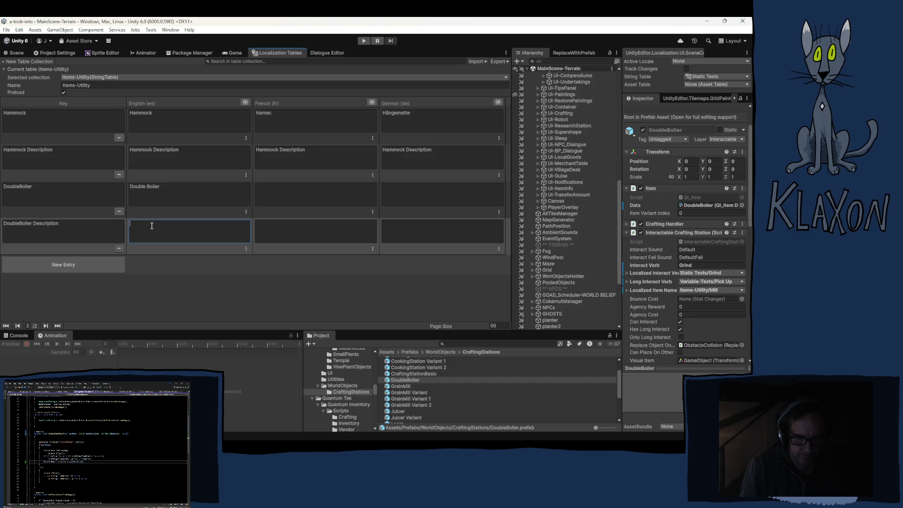
type("Thi")
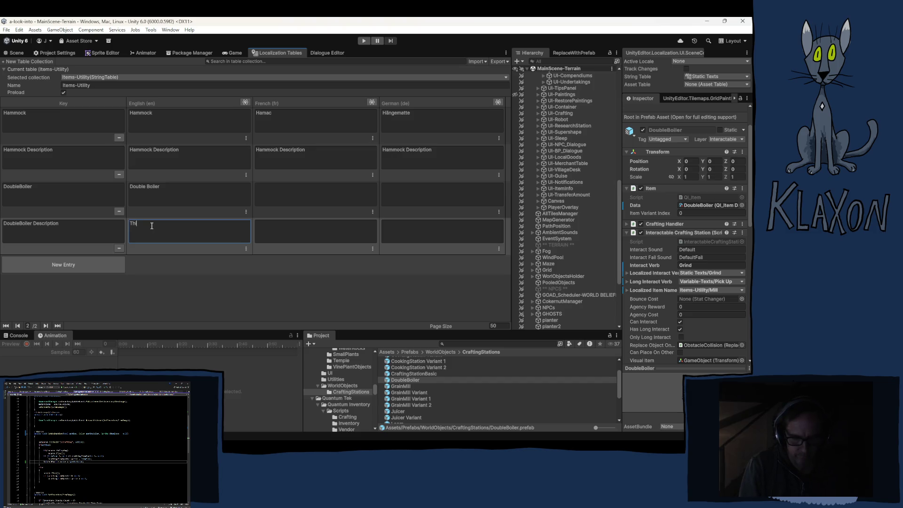
type("s either boils")
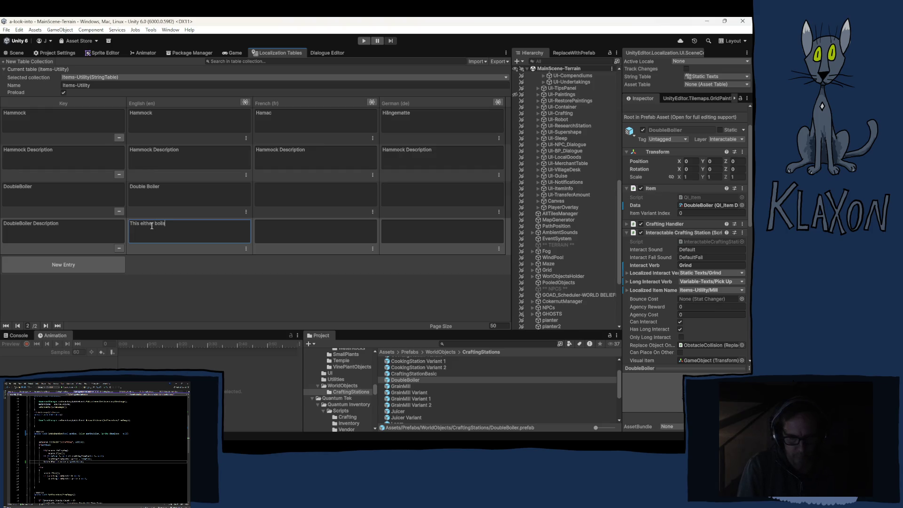
type(" twice, ")
type("or at")
type(" half...")
type(" I used to k")
type("now")
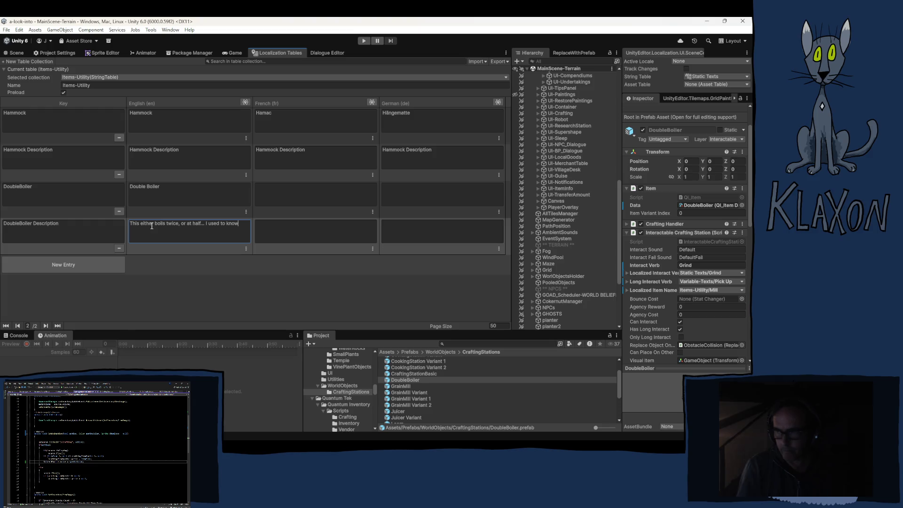
type(",")
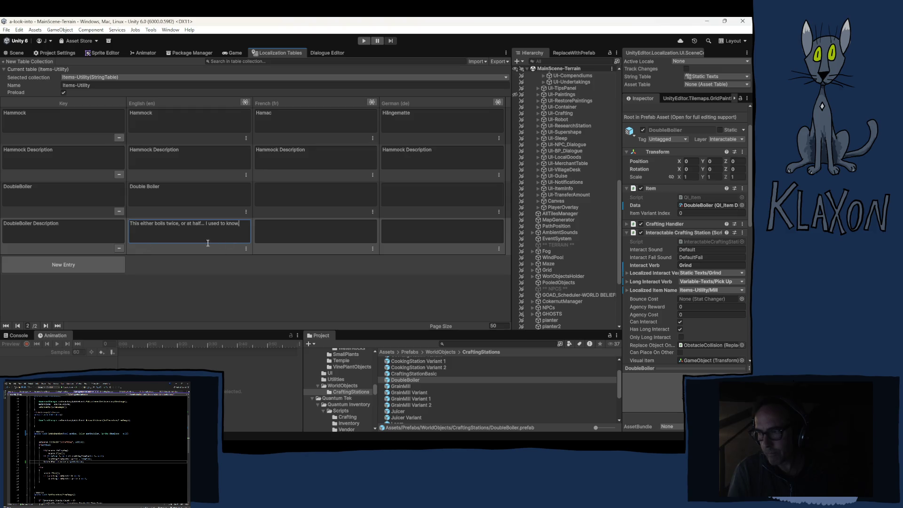
left_click_drag(181, 224, 192, 223)
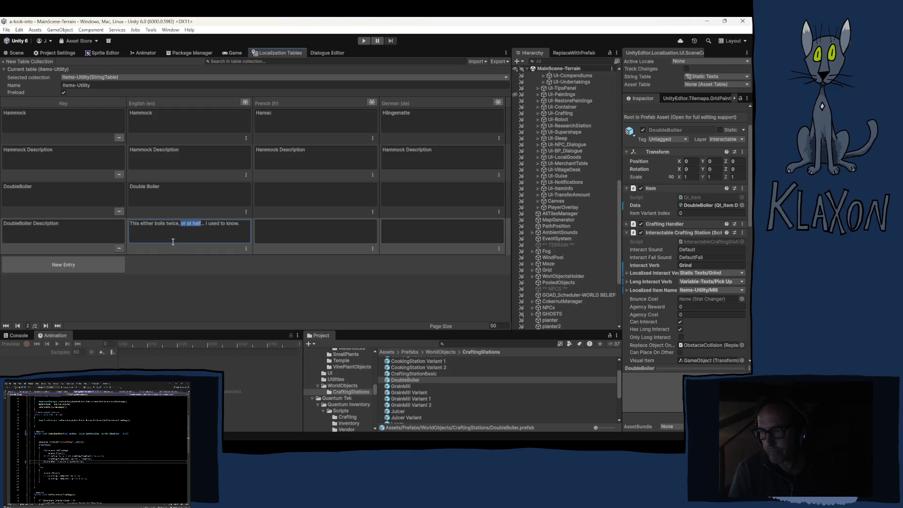
Step: Revise the description to 'boils things twice, or has twice boiling power... or I'm fundamentally just not understanding the concept.'
left_click(167, 224)
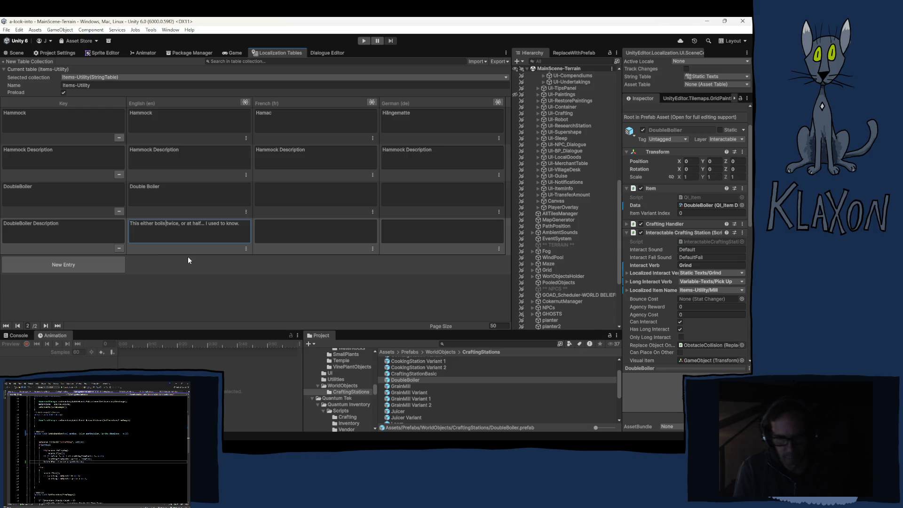
type("things")
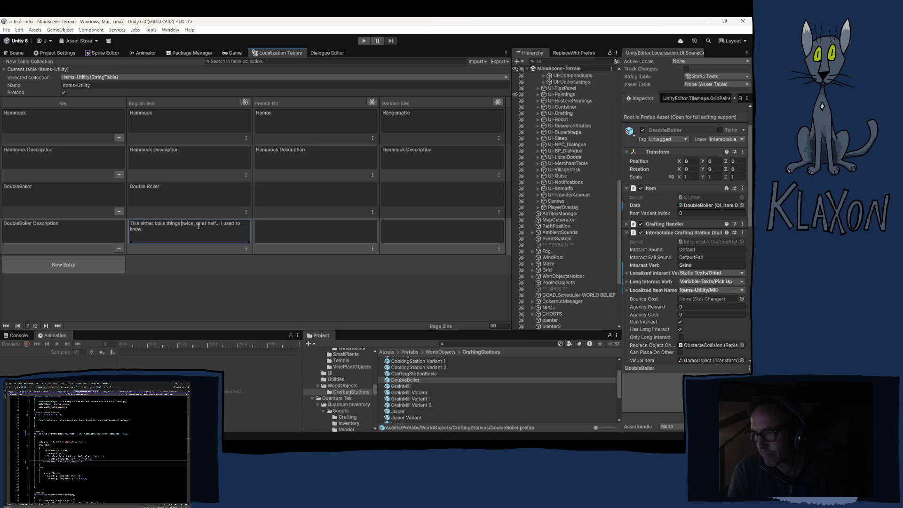
left_click_drag(197, 225, 242, 227)
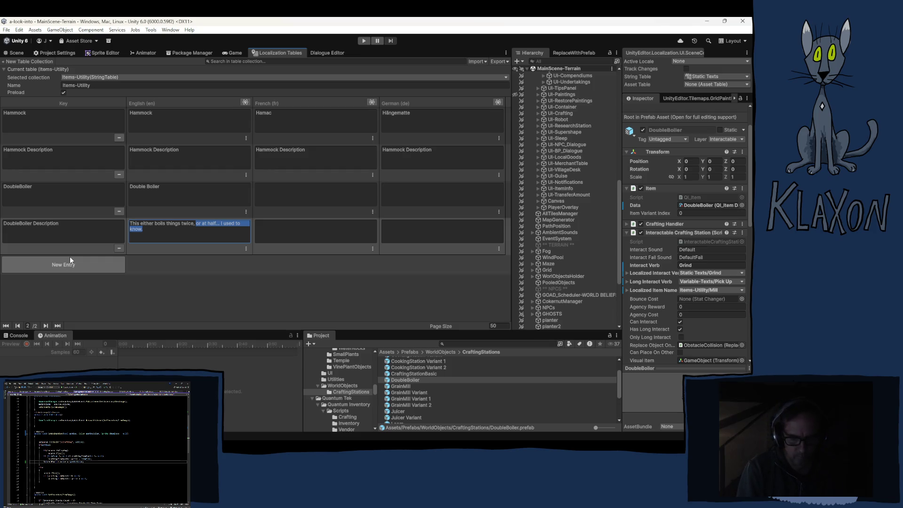
type("or has rtwice")
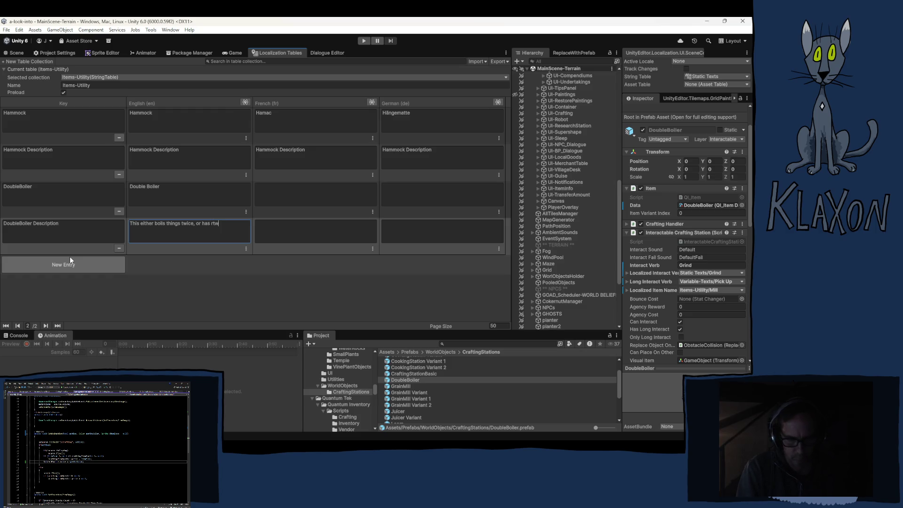
key("ctrl+Left")
key("BackSpace")
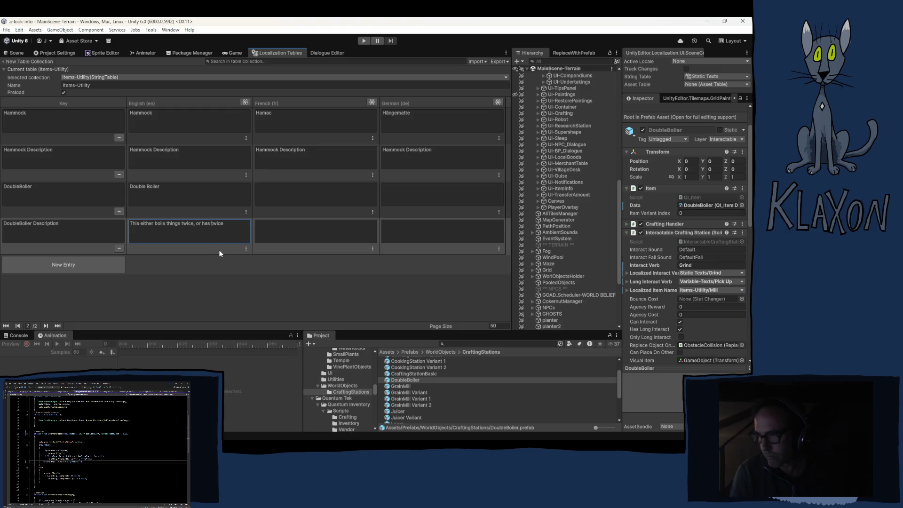
left_click(234, 225)
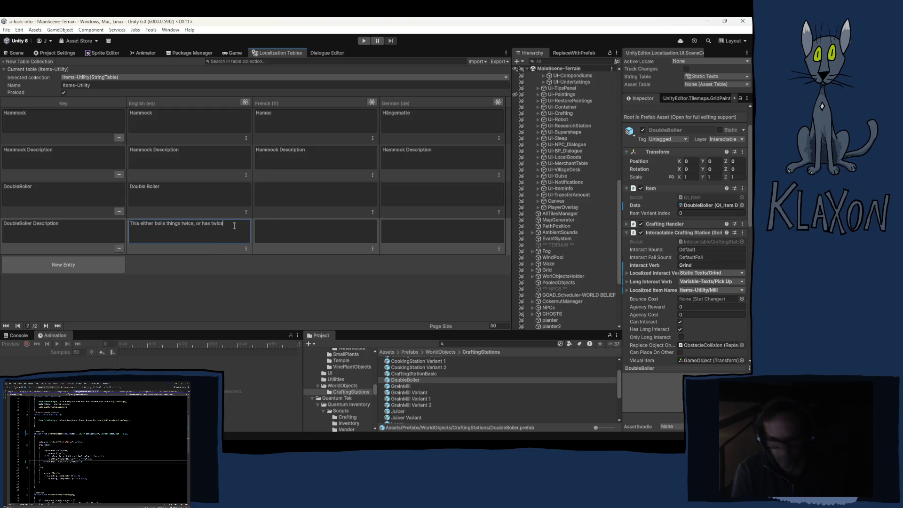
type("boiling power... or I")
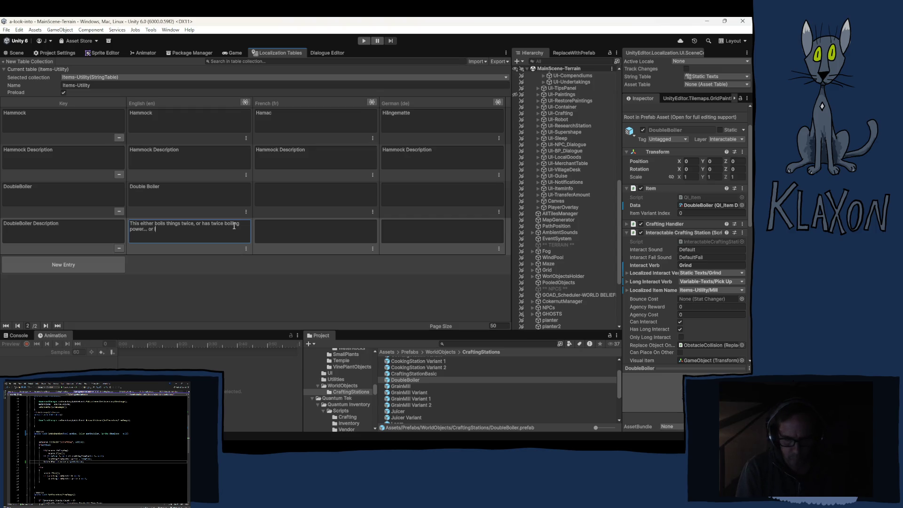
type("'m fun")
type("dament")
type("ally ")
type("just")
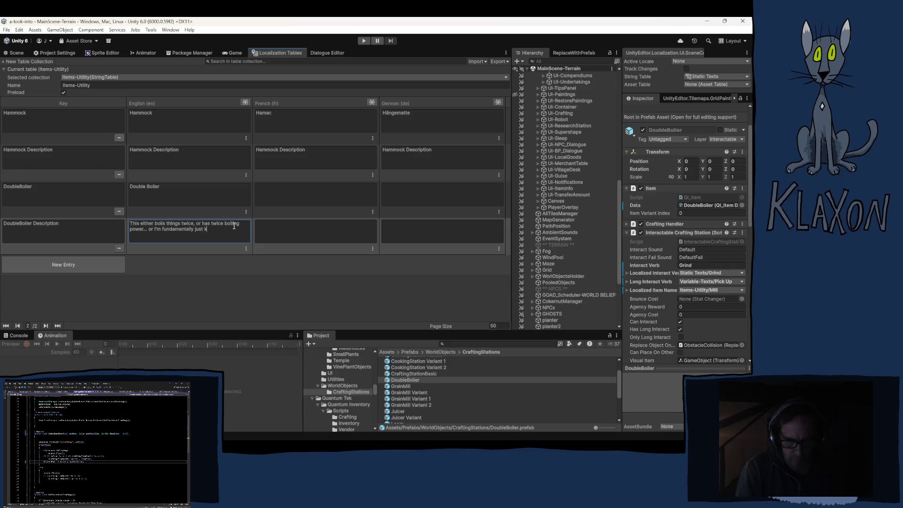
type(" not understa")
type("nd")
type("ing the")
type(" concep")
type("t.")
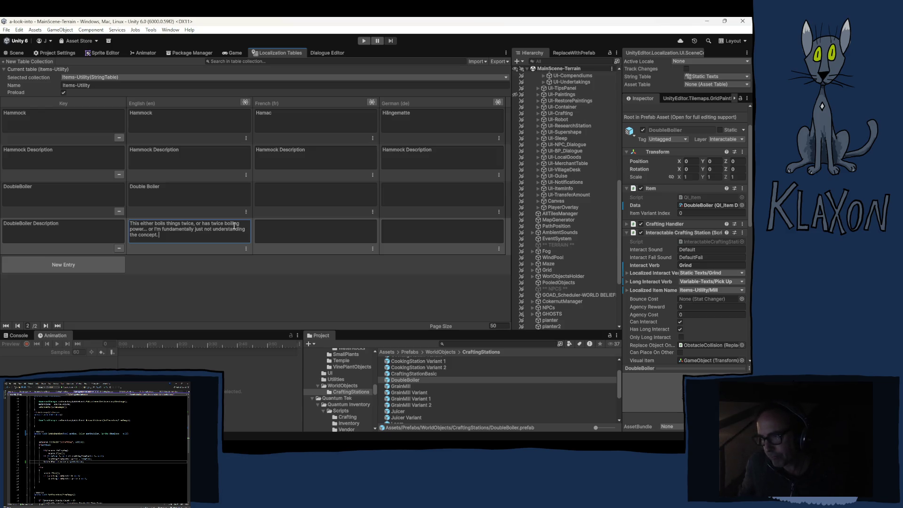
Step: Insert 'the' before boiling power and append 'Although, sometimes you get two items out of it too.'
left_click(224, 223)
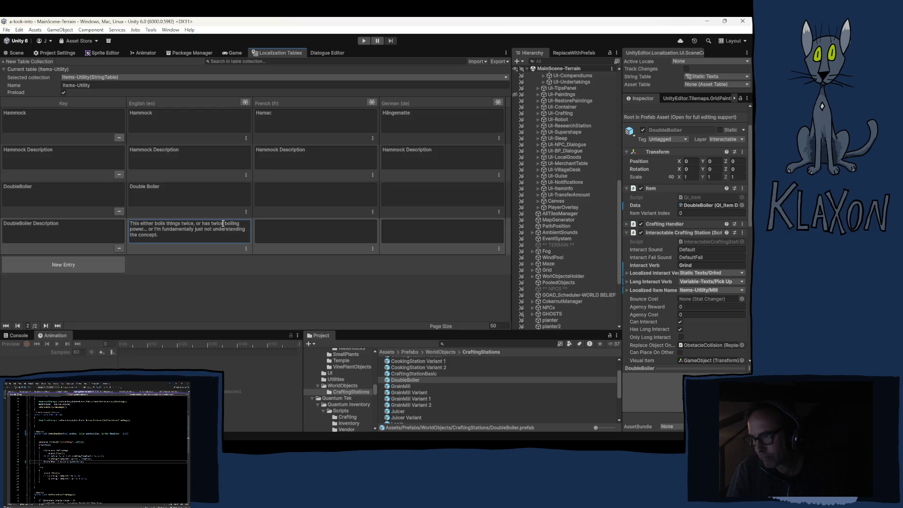
type("the")
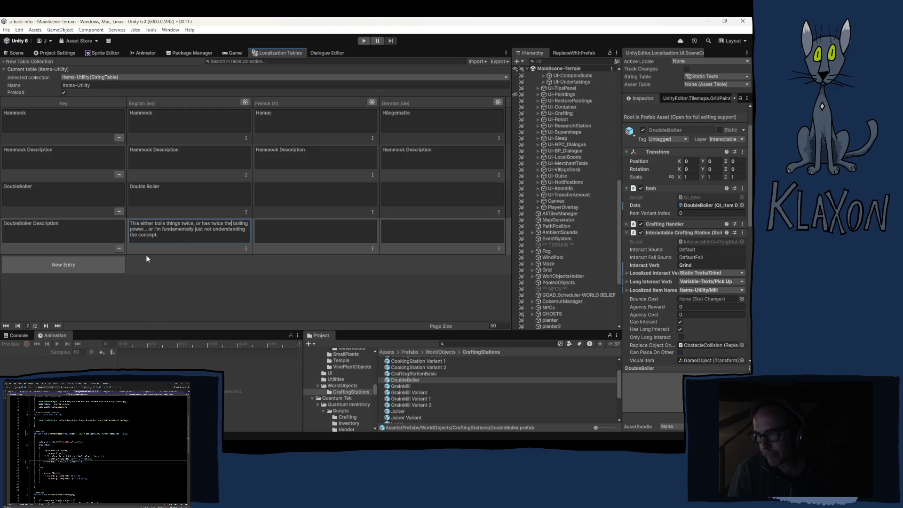
triple_click(180, 235)
left_click(178, 240)
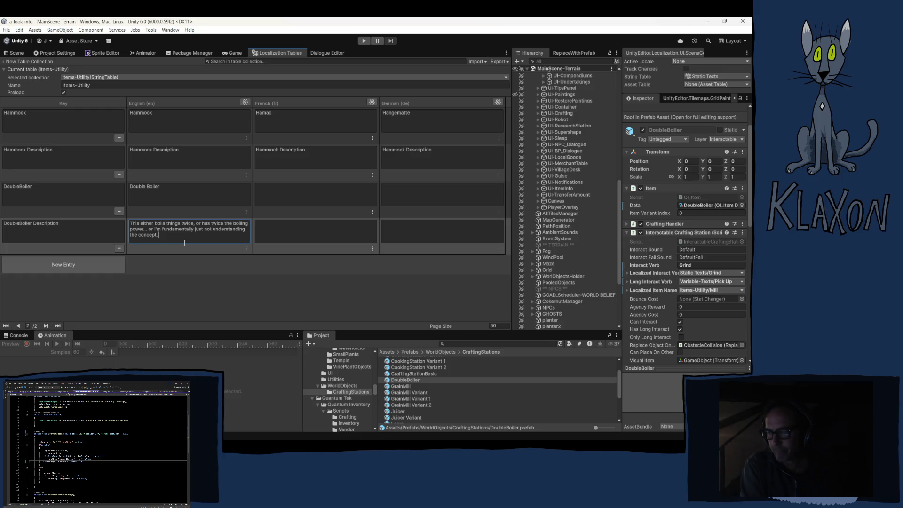
type("All")
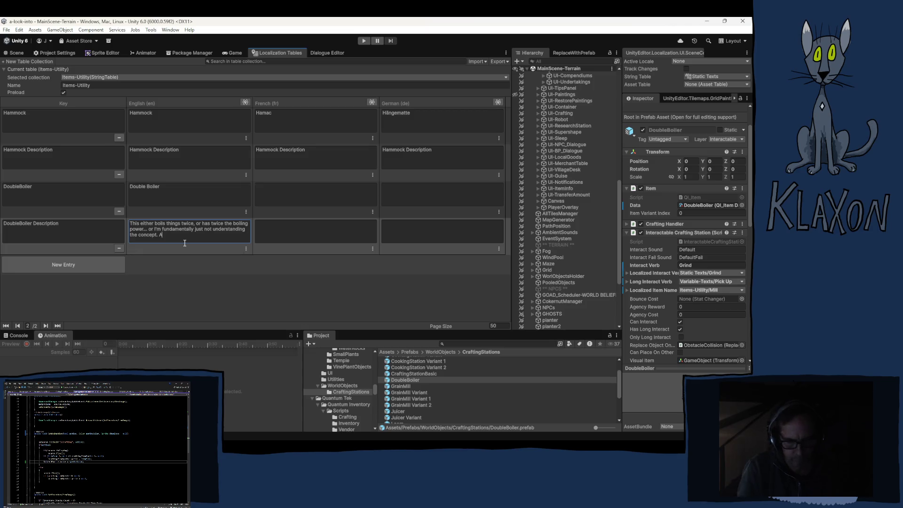
type("hgough")
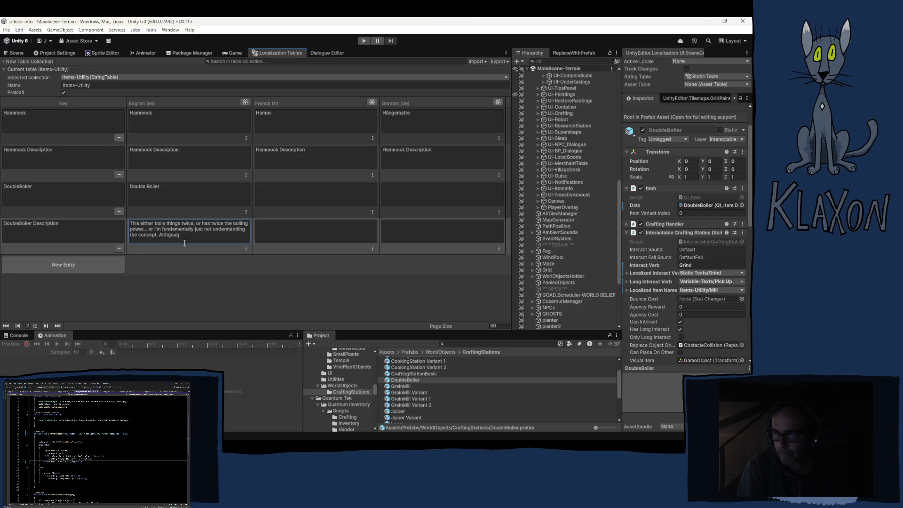
key("Left")
key("Left")
key("Left")
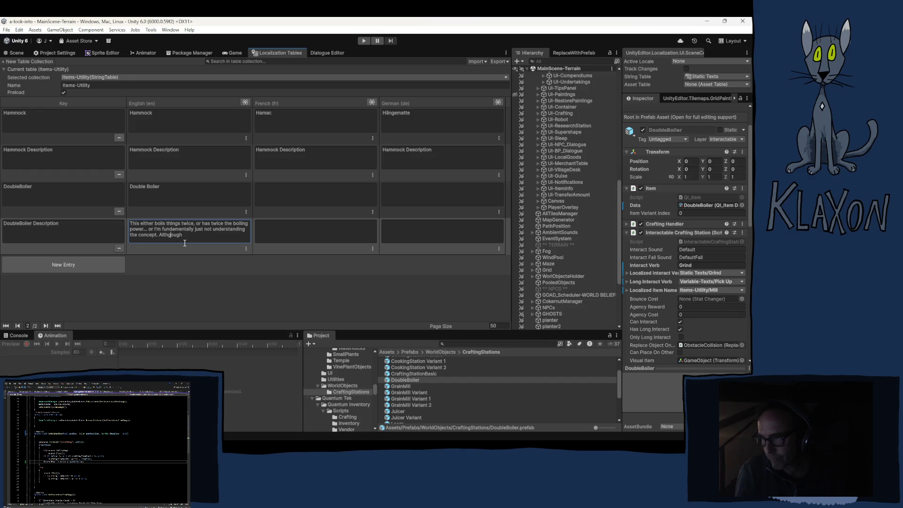
key("BackSpace")
left_click(189, 235)
type(", sometimes you get")
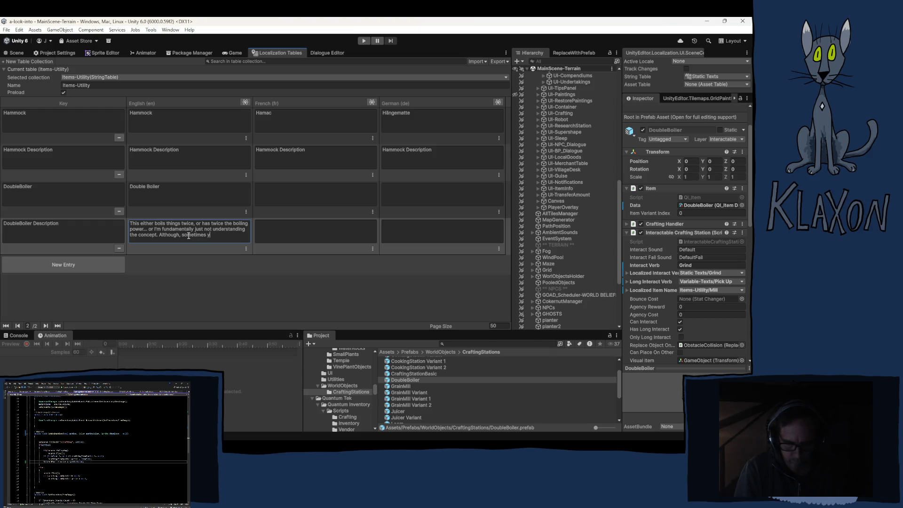
type(" tw")
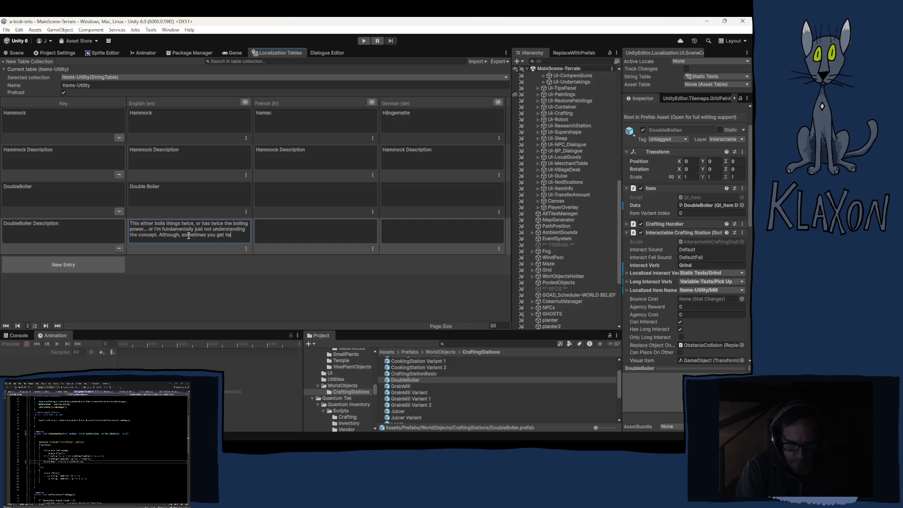
type("o items out of it too")
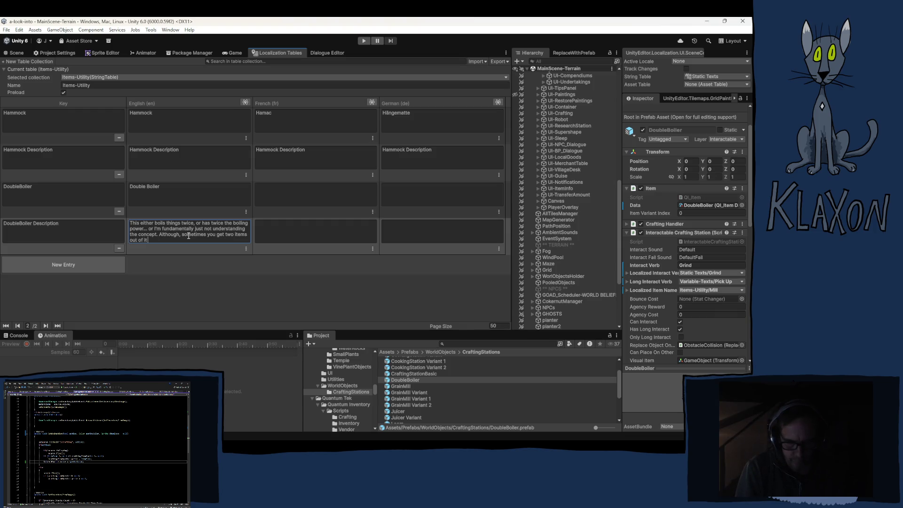
type(".")
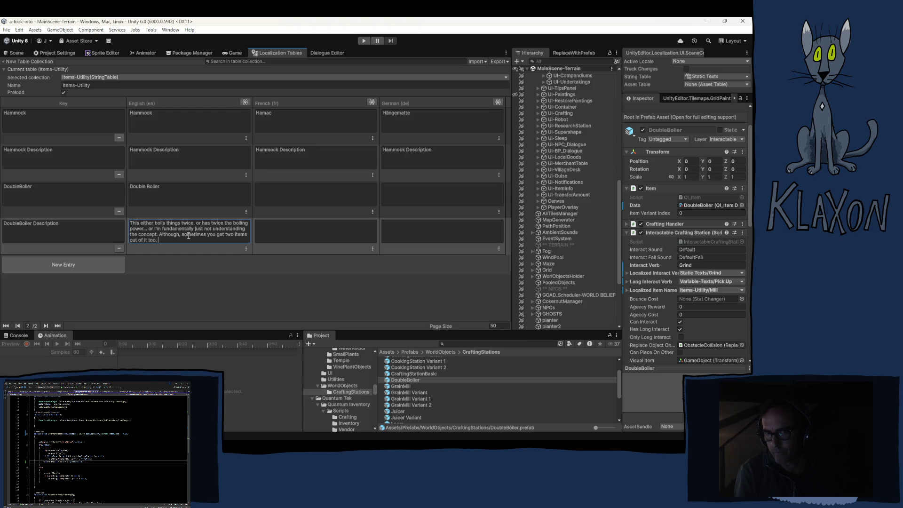
key("Return")
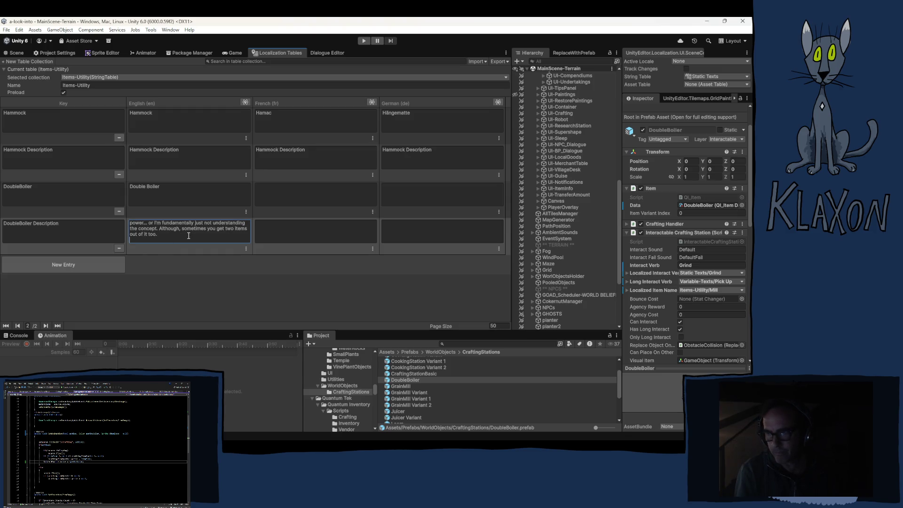
Step: Add the final description line 'From one to two too many either way.'
type("Two too many")
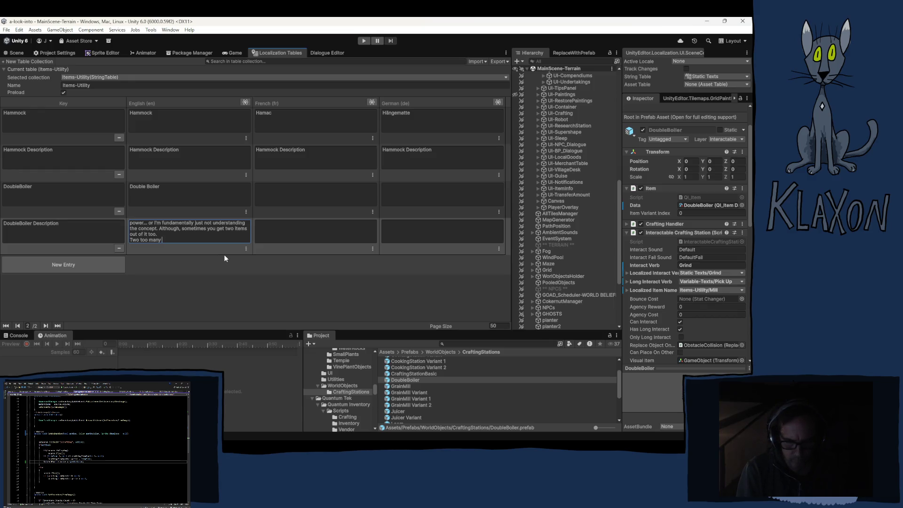
type("of whatever is going on.")
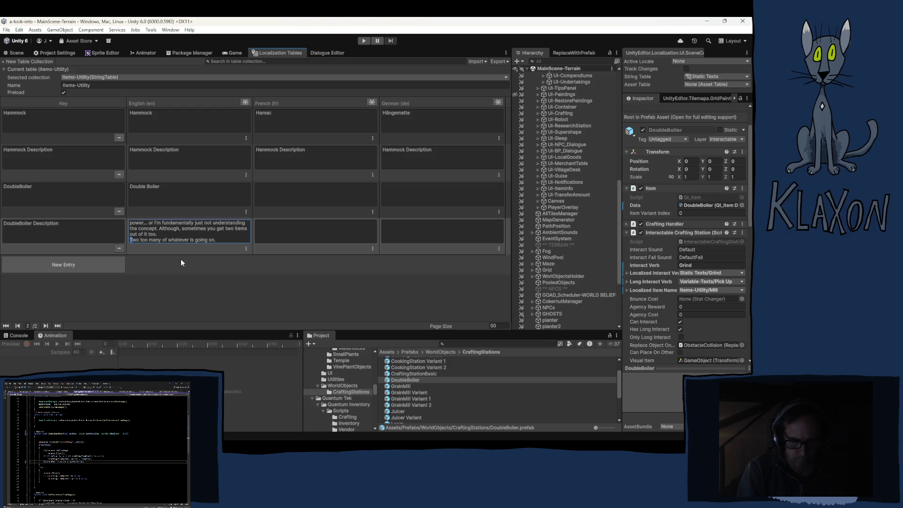
type("Fer")
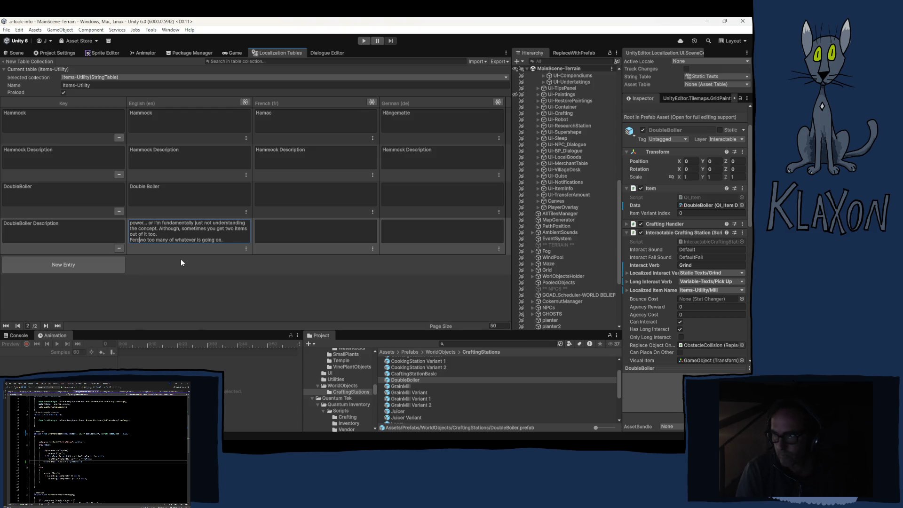
key("BackSpace")
key("BackSpace")
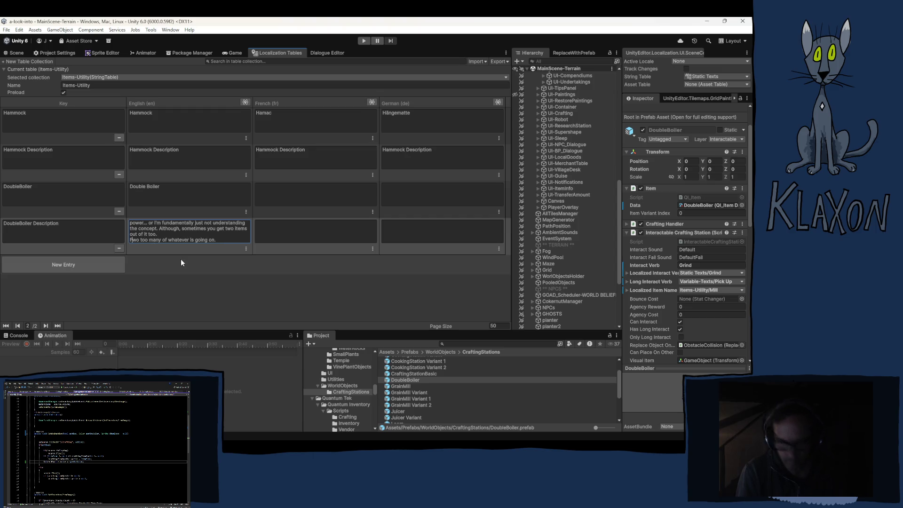
type("rom t")
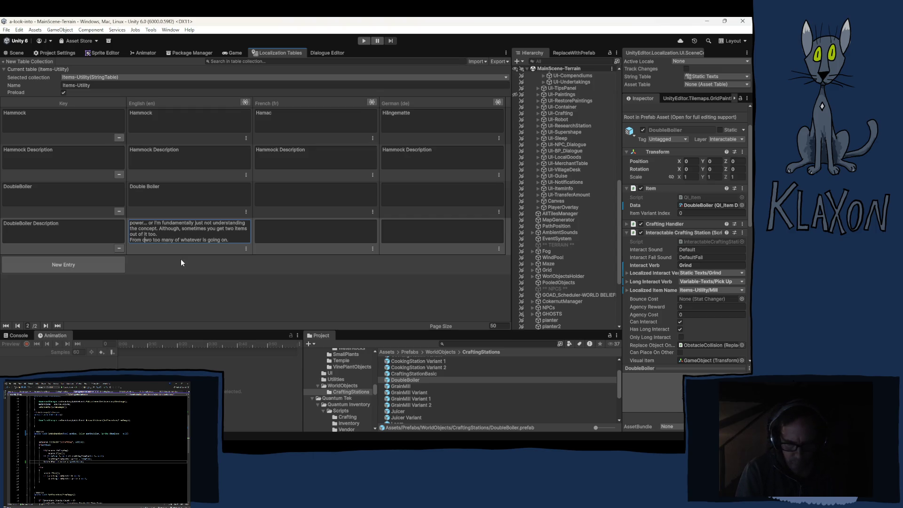
key("BackSpace")
type("one to ")
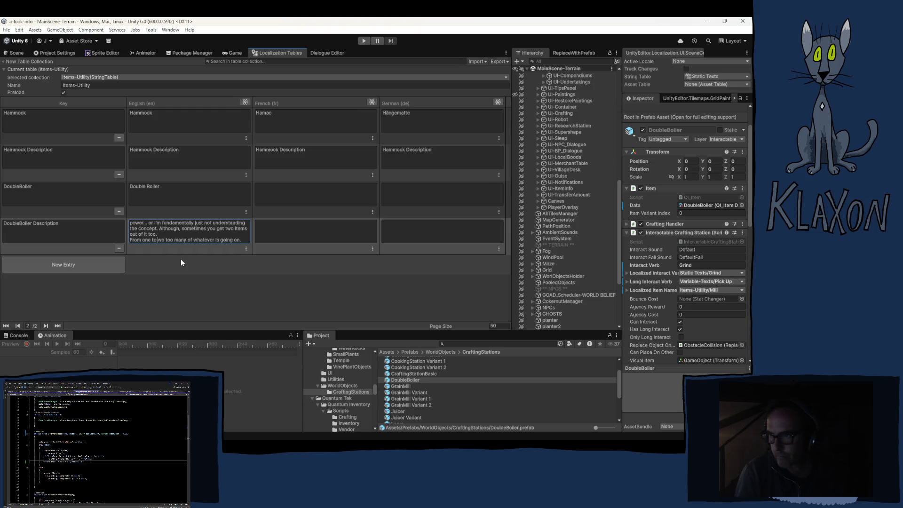
type("t")
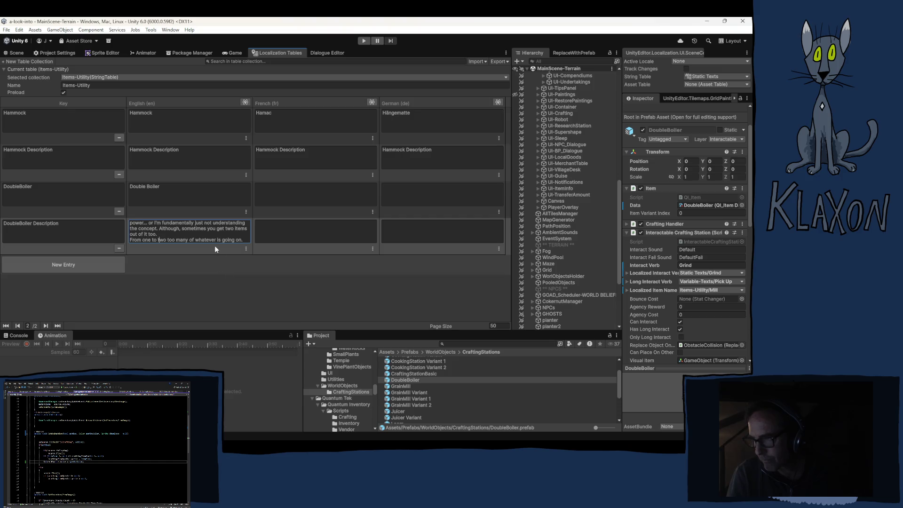
left_click_drag(189, 240, 240, 243)
type("eit")
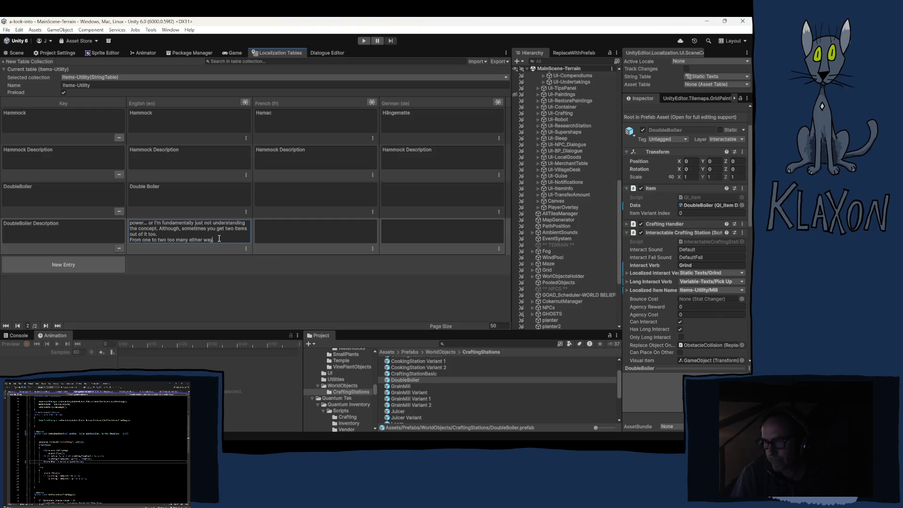
left_click_drag(220, 239, 143, 217)
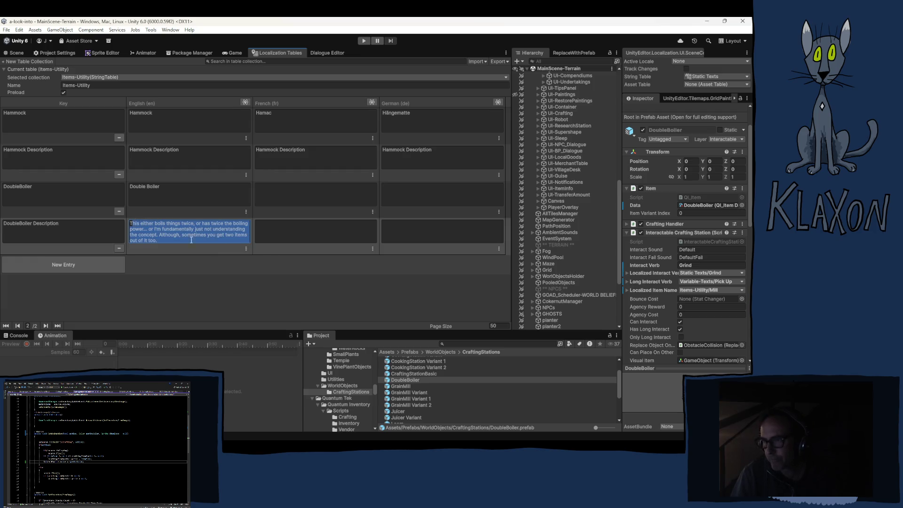
Step: Enter 'Bain-Marie' as the French and 'Doppelkessel' as the German DoubleBoiler name
left_click(179, 198)
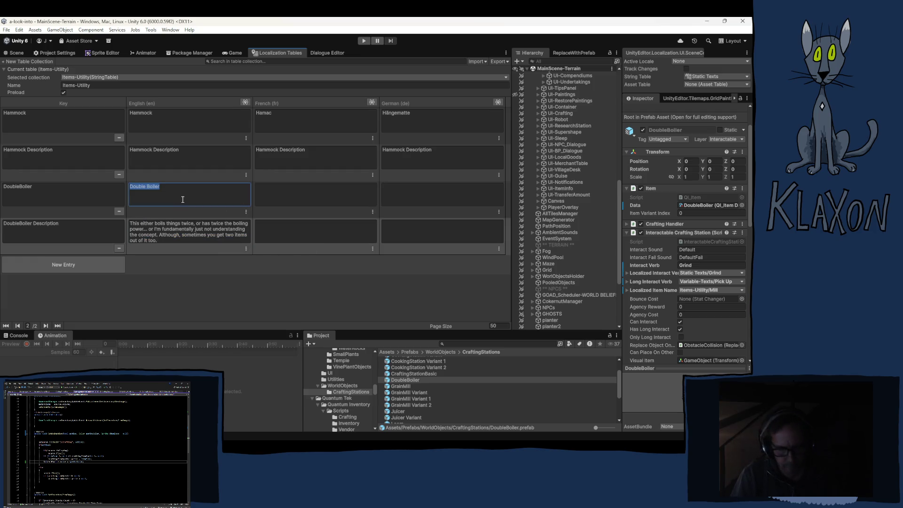
left_click(281, 194)
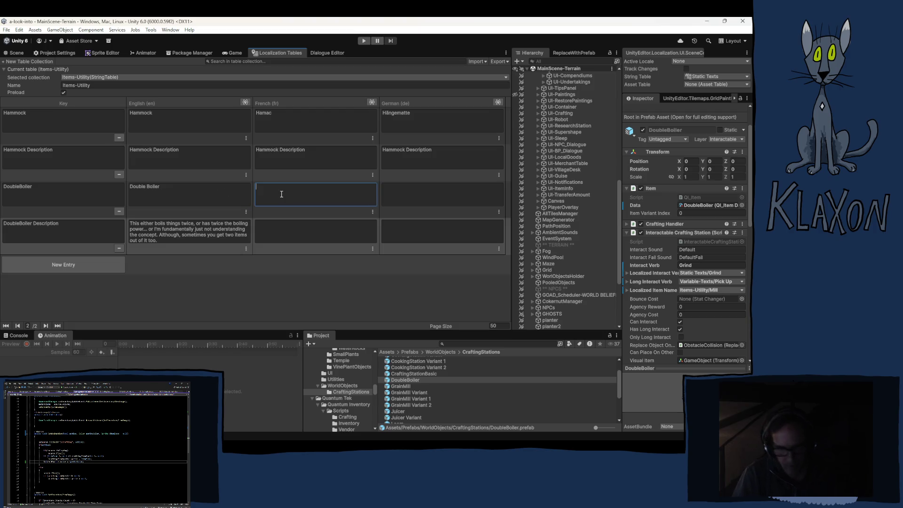
type("Bain-Marie")
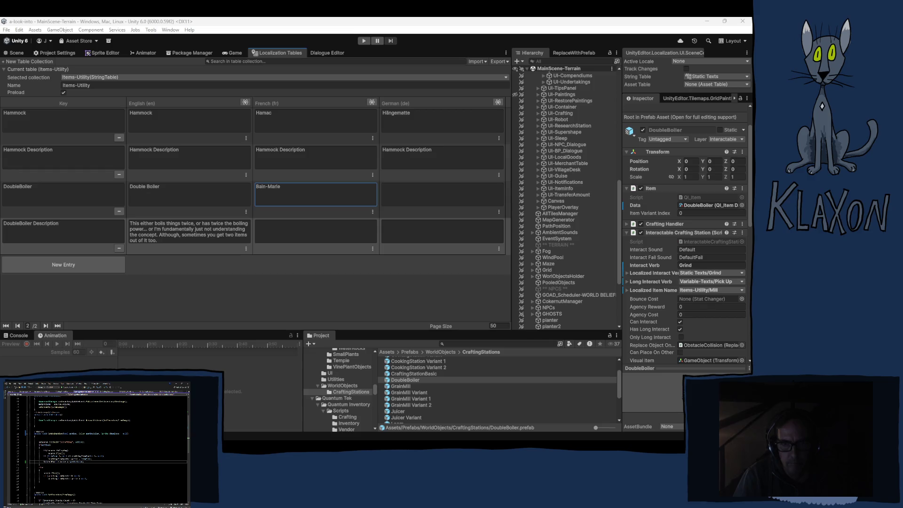
left_click(423, 195)
type("Doppelkessel")
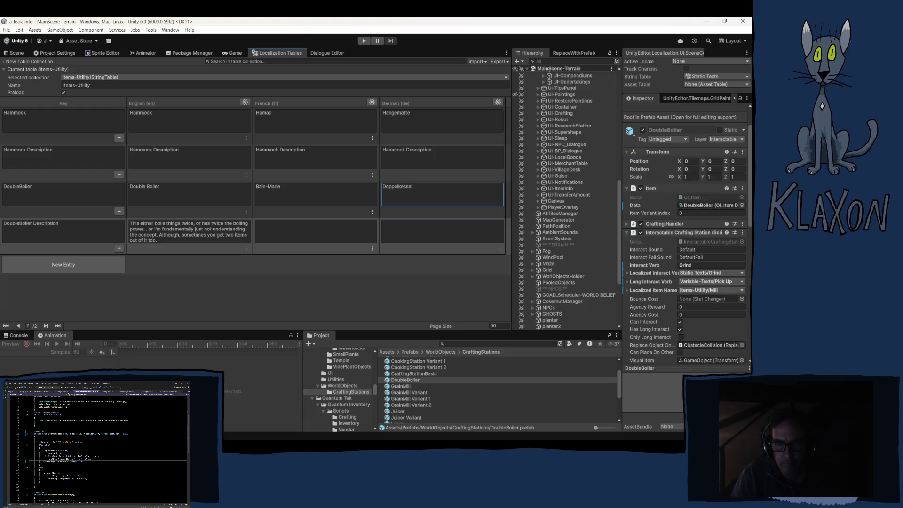
key("alt+Tab")
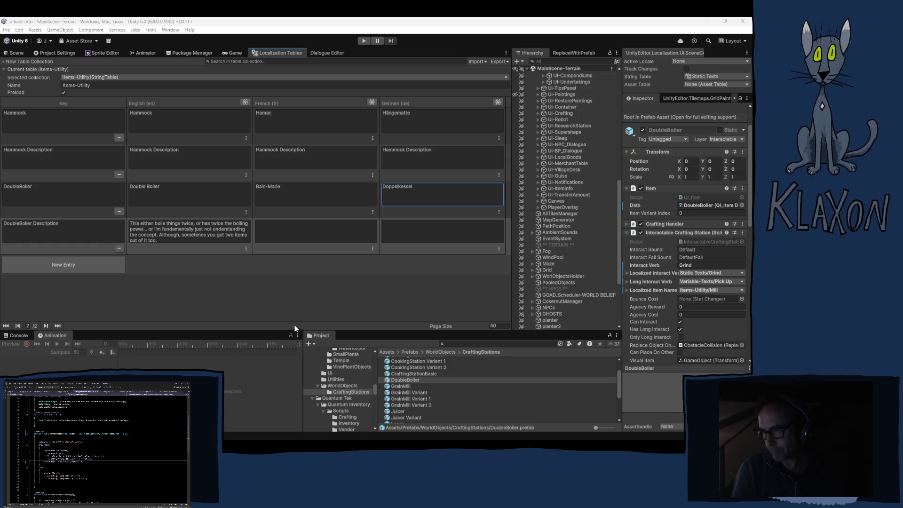
left_click(292, 232)
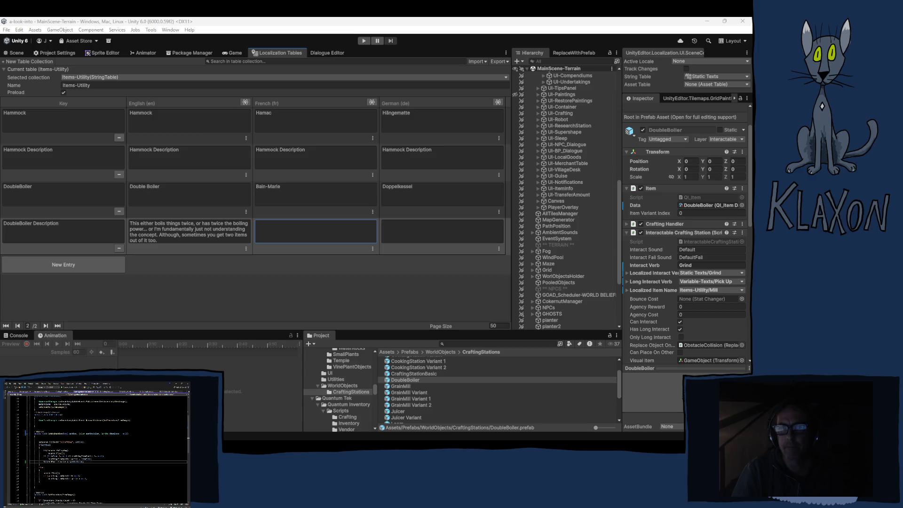
left_click(283, 26)
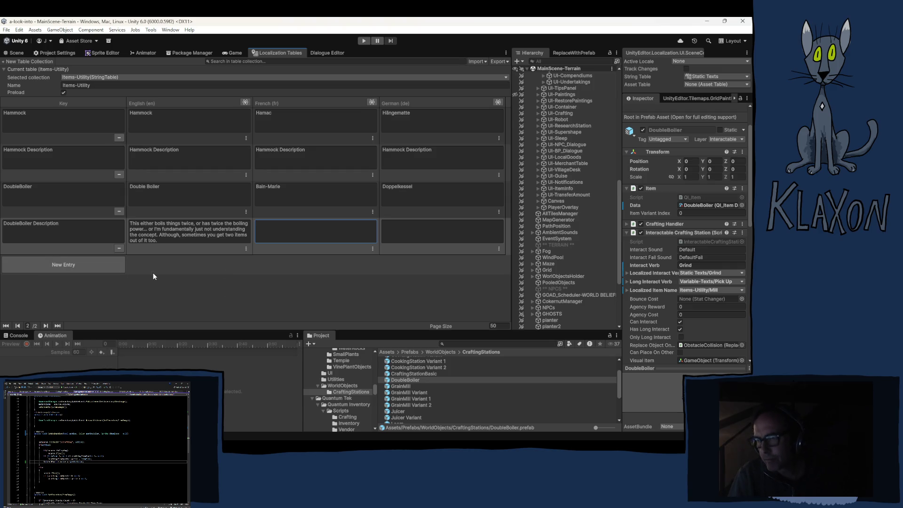
Step: Add a space to both keys, making them 'Double Boiler' and 'Double Boiler Description'
left_click(19, 190)
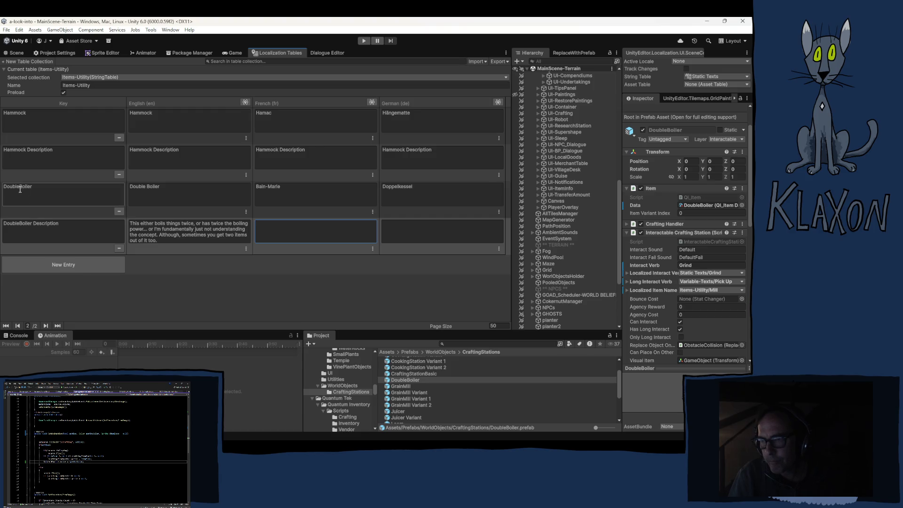
left_click(19, 189)
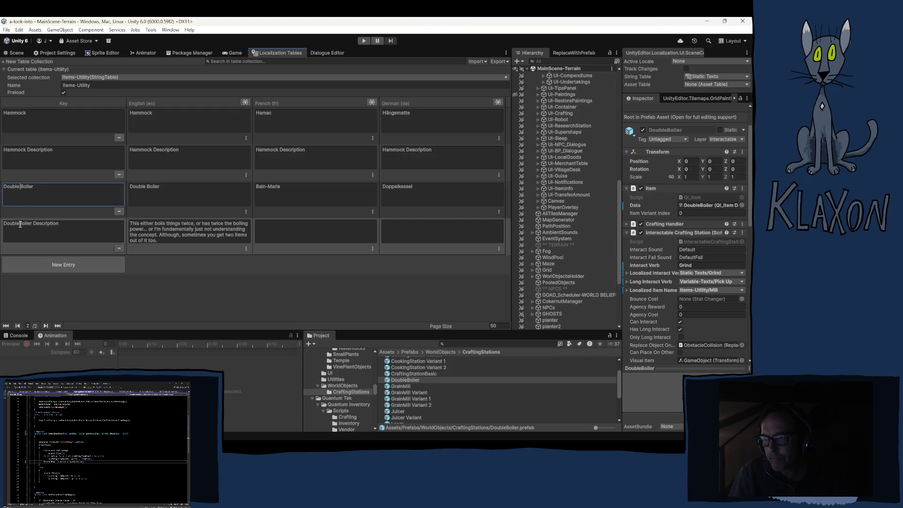
left_click(22, 225)
left_click(19, 225)
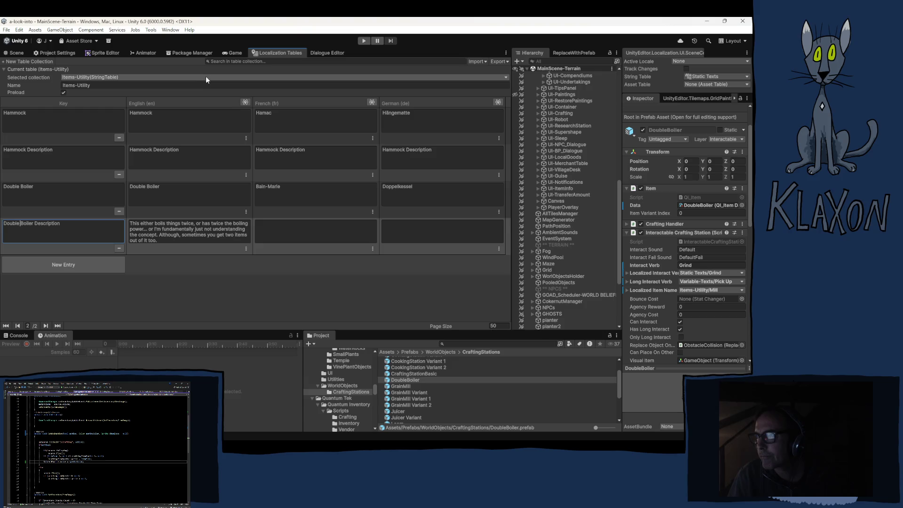
Step: Search 'double' in the Localized Item Name picker and assign Double Boiler from Items-Utility
left_click(703, 290)
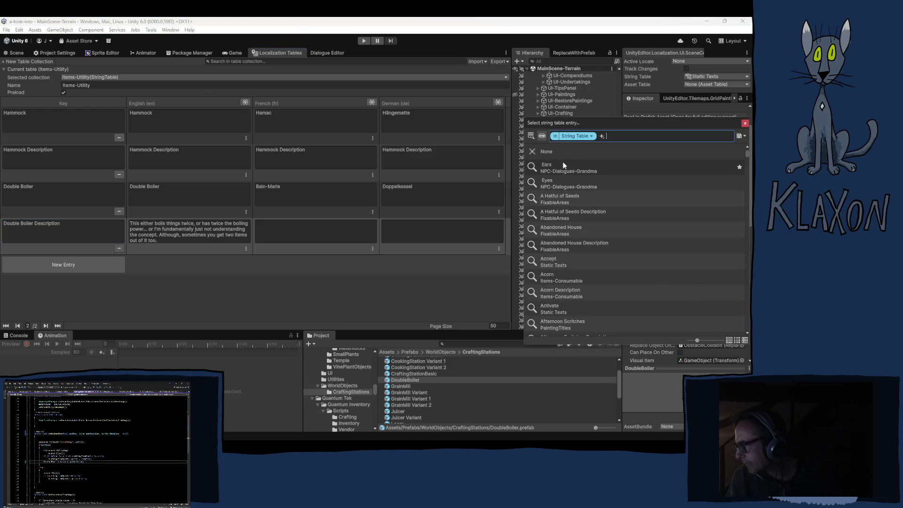
type("do")
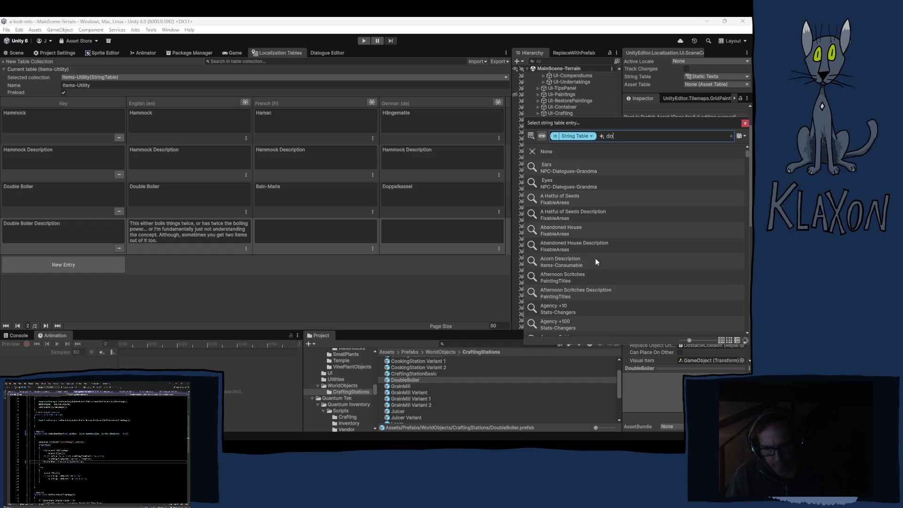
type("uble")
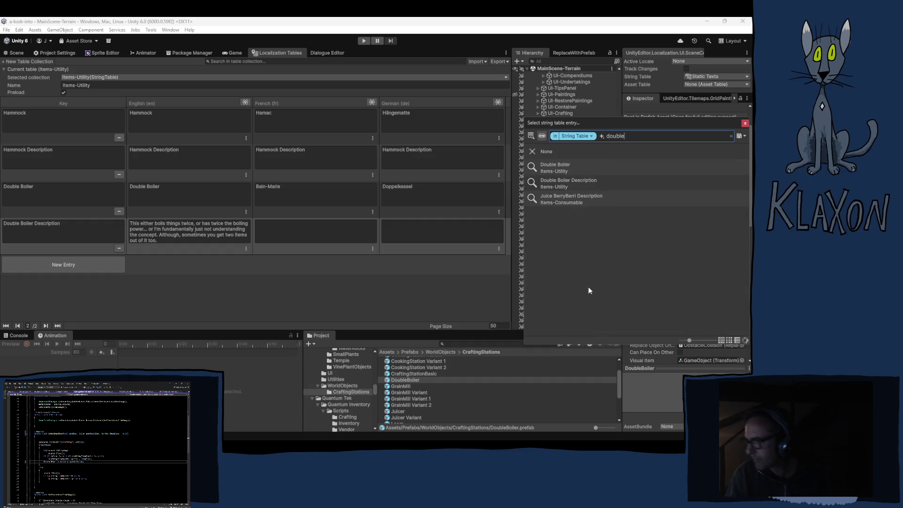
left_click(557, 166)
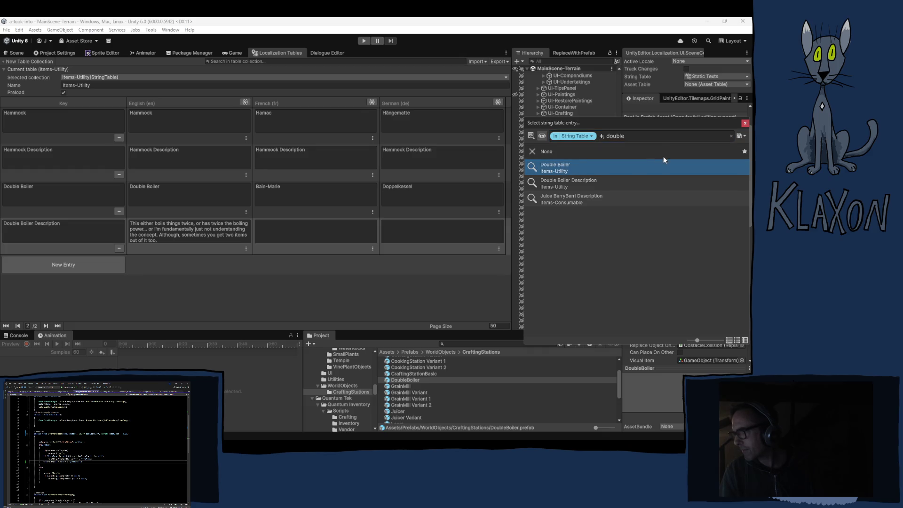
key("Return")
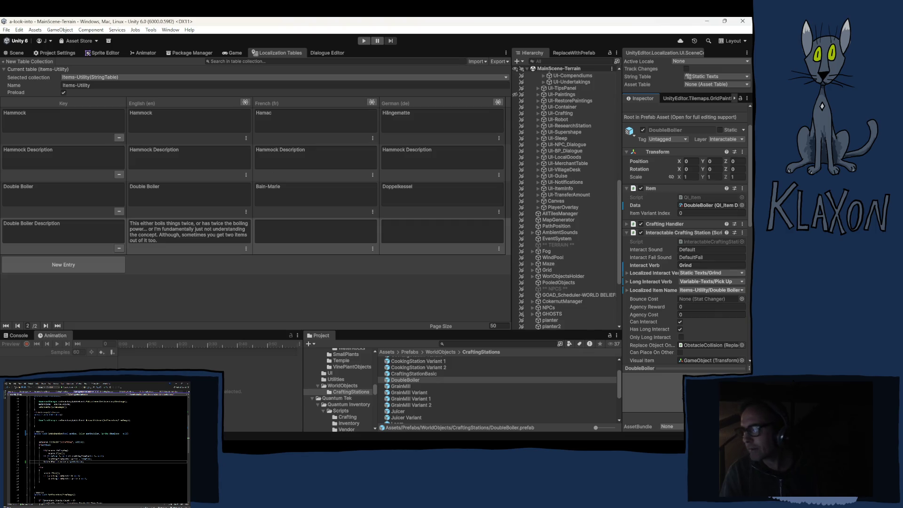
Step: Switch to the Static Texts table and add a new entry keyed Boil
left_click(115, 76)
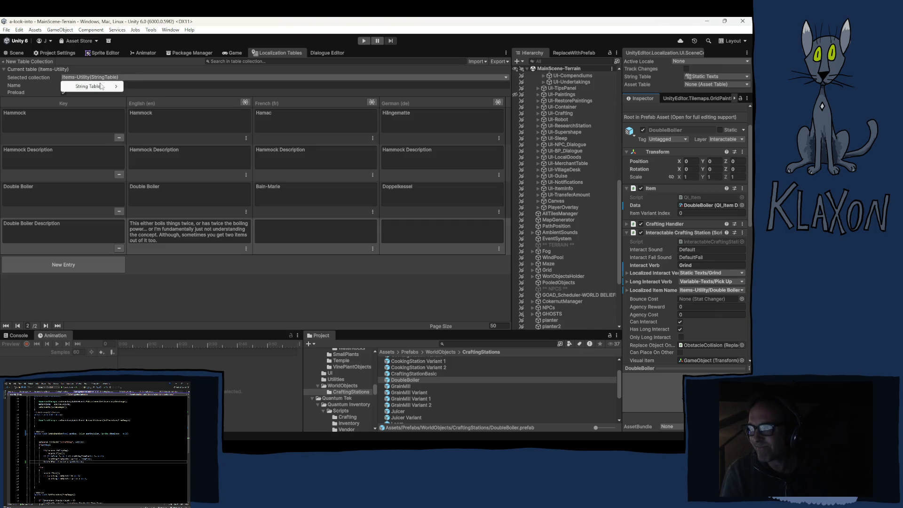
mouse_move(101, 86)
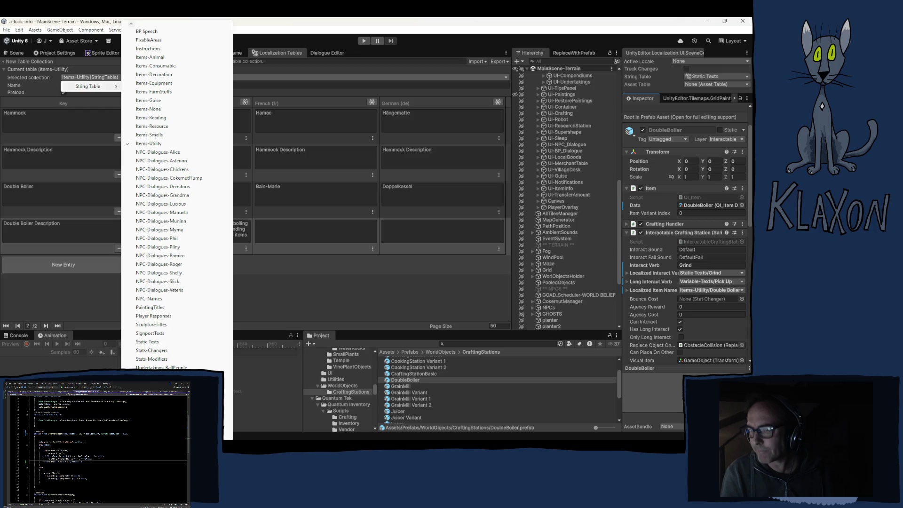
left_click(135, 343)
scroll(52, 315, "down", 10)
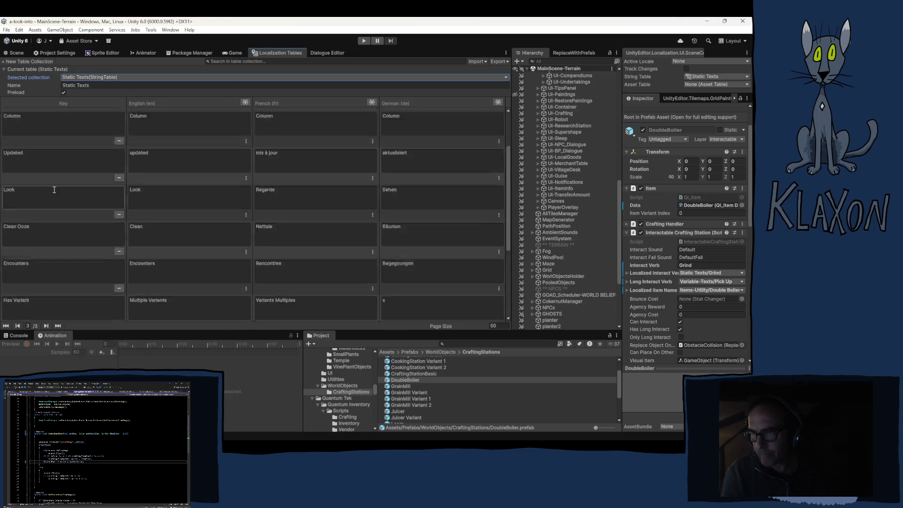
left_click(52, 312)
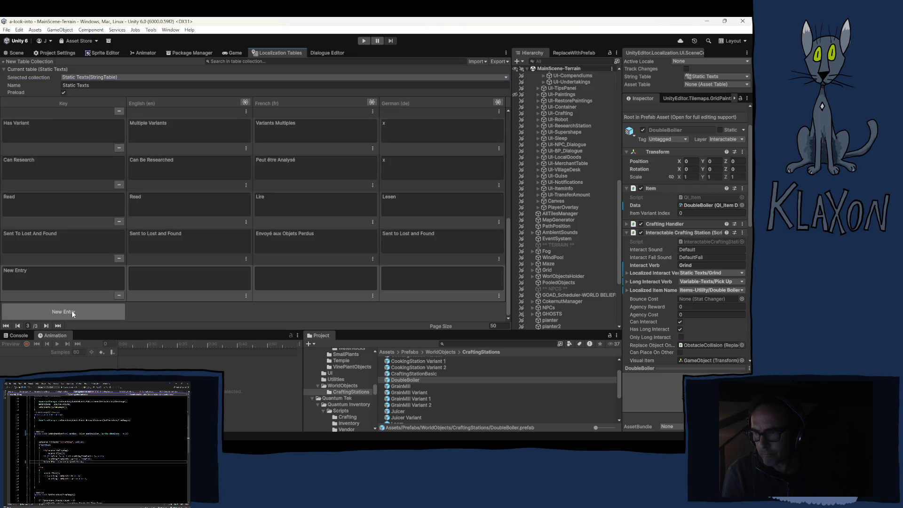
left_click(39, 275)
type("B")
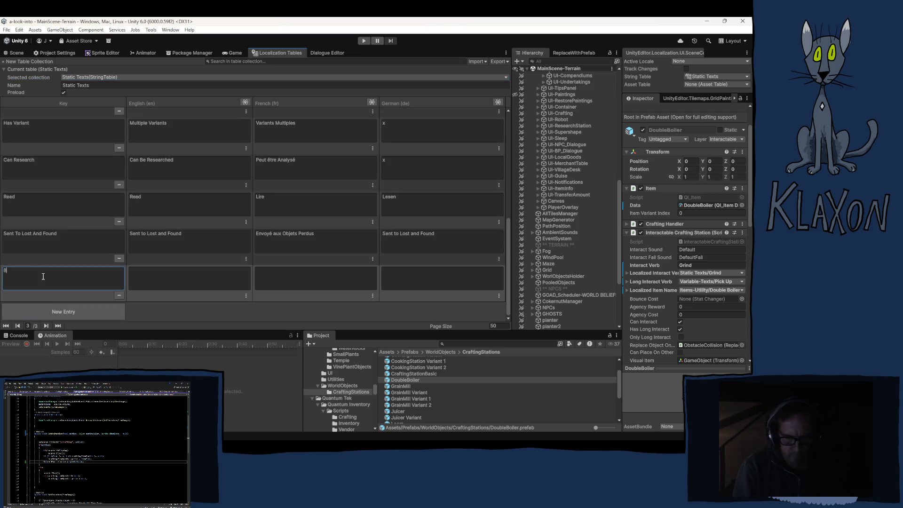
type("oil")
Step: Give the Boil entry English text 'Boil' and French 'Bouillis', then begin the German cell
left_click(163, 279)
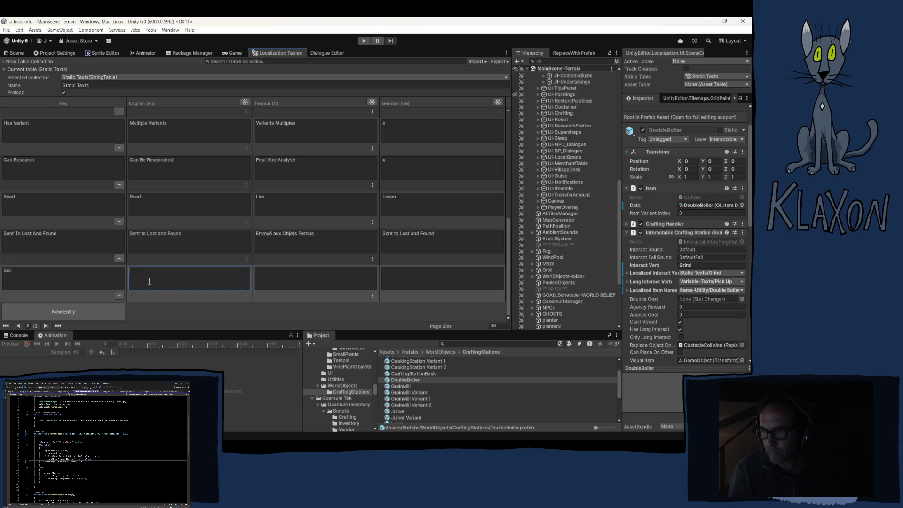
type("Boil")
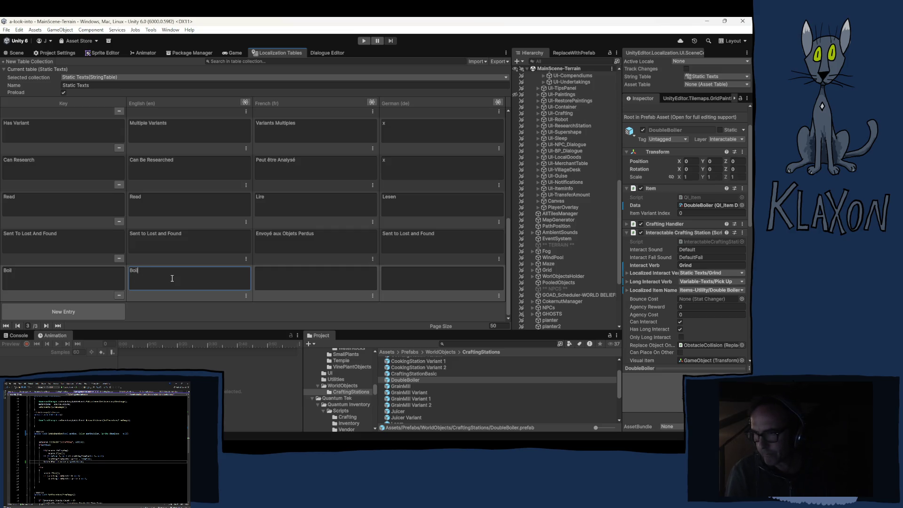
left_click(279, 279)
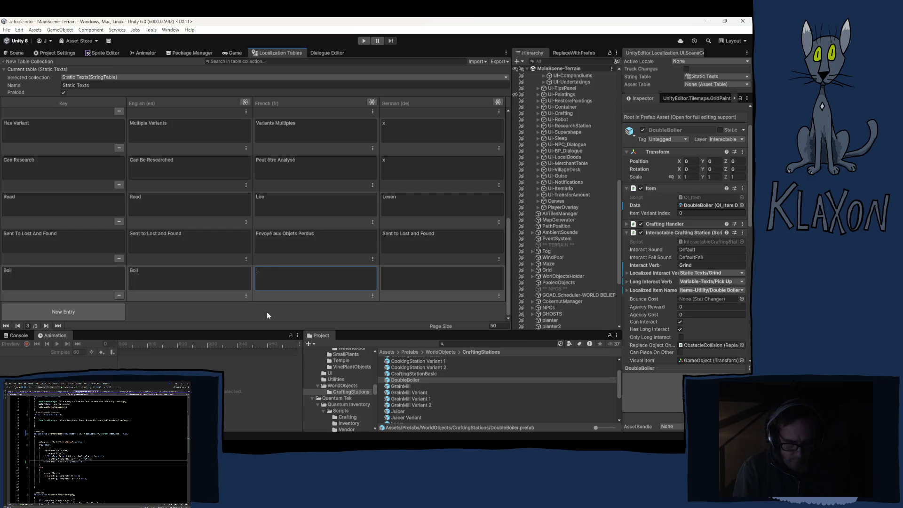
type("Bou")
type("il")
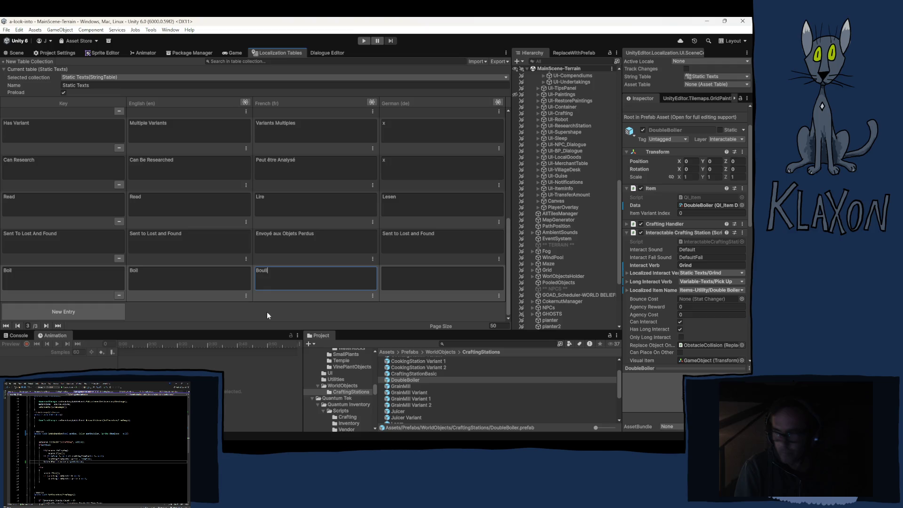
type("lis")
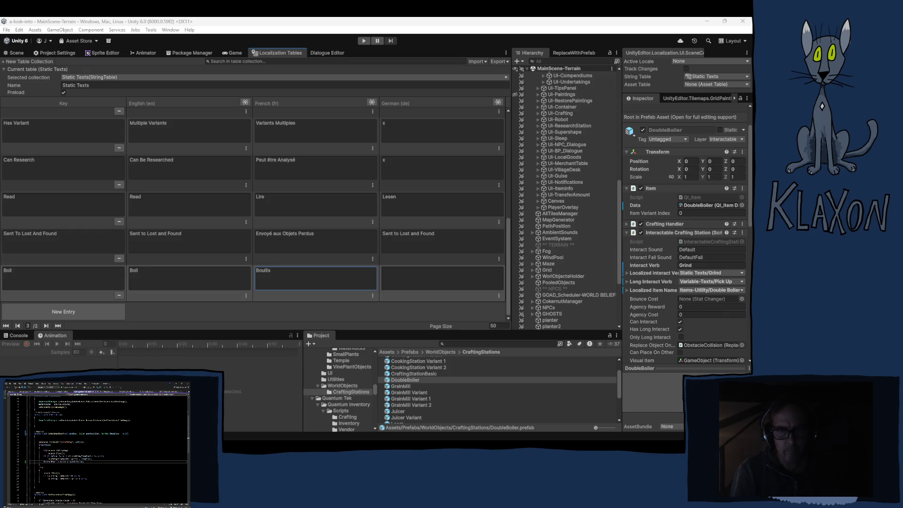
left_click(412, 281)
type("Koc")
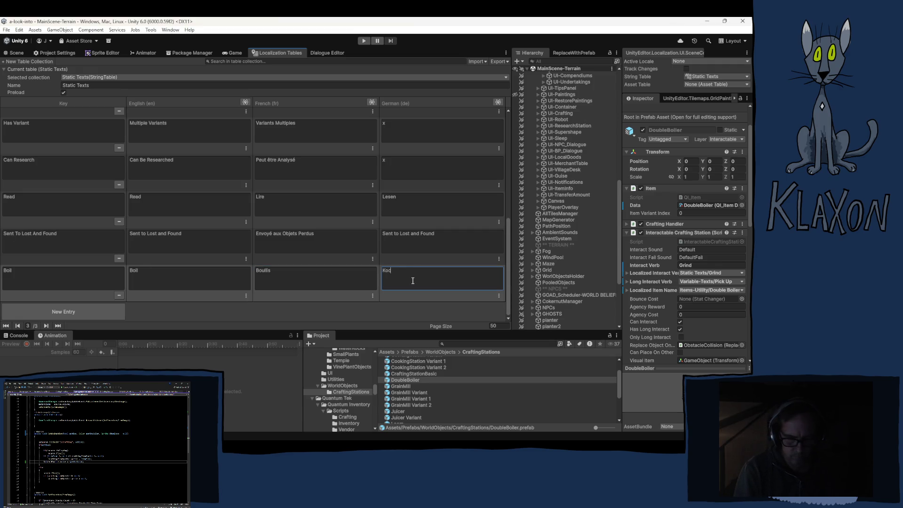
Step: Change the Boil entry to Cook: German Kochen, French Cuit, English Cook, key Cook
type("her")
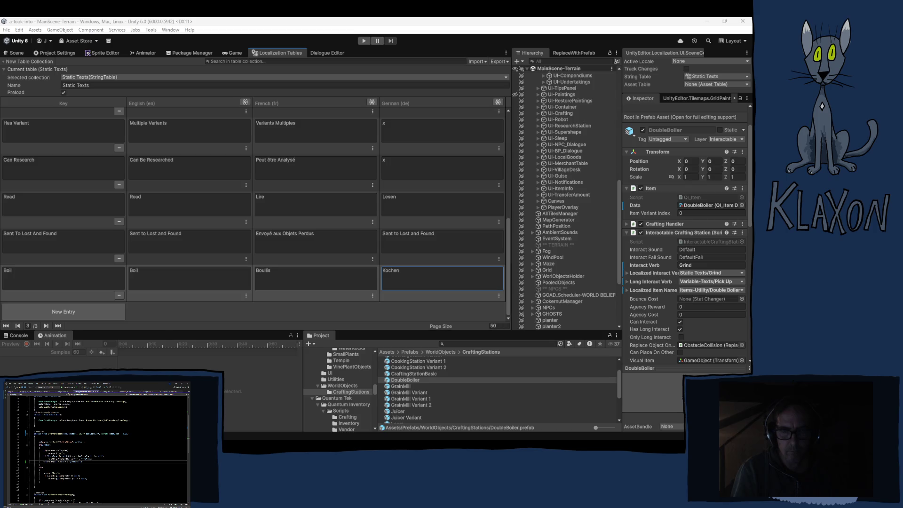
left_click(292, 280)
type("C")
type("lt")
left_click(182, 282)
type("C")
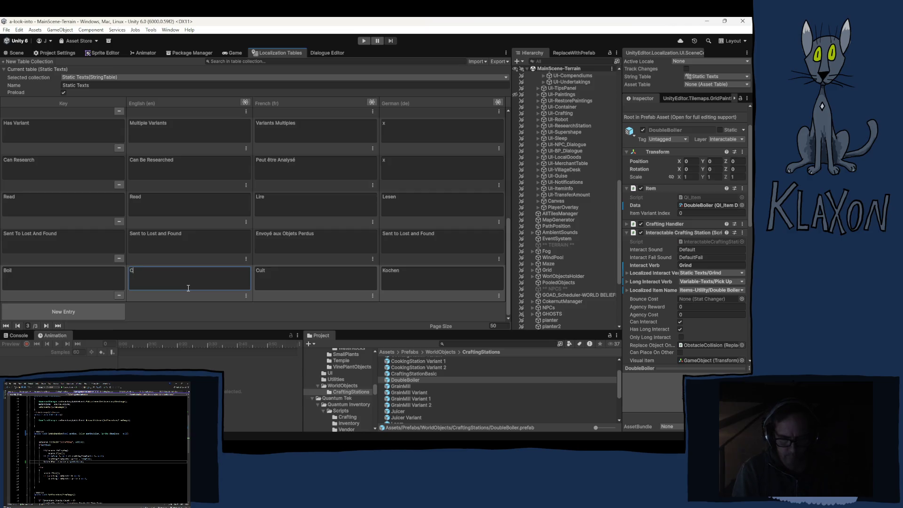
type("ook")
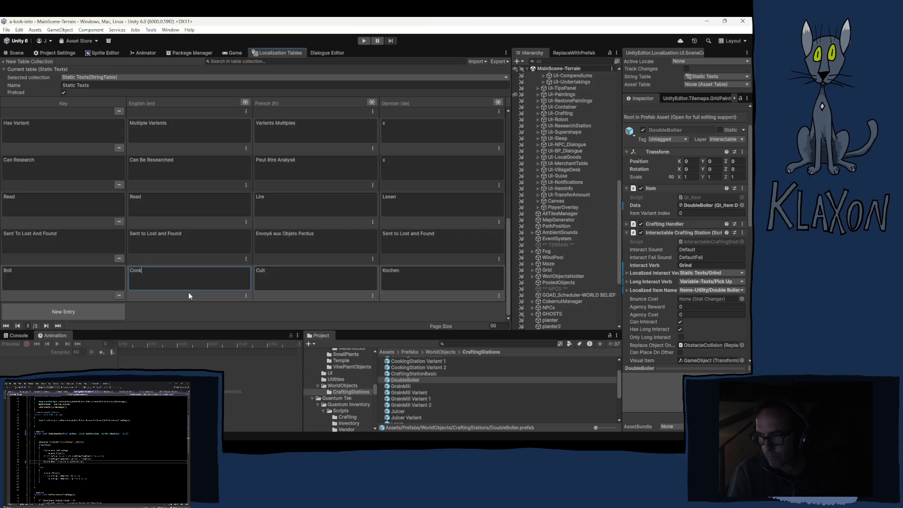
left_click(46, 280)
type("Cook")
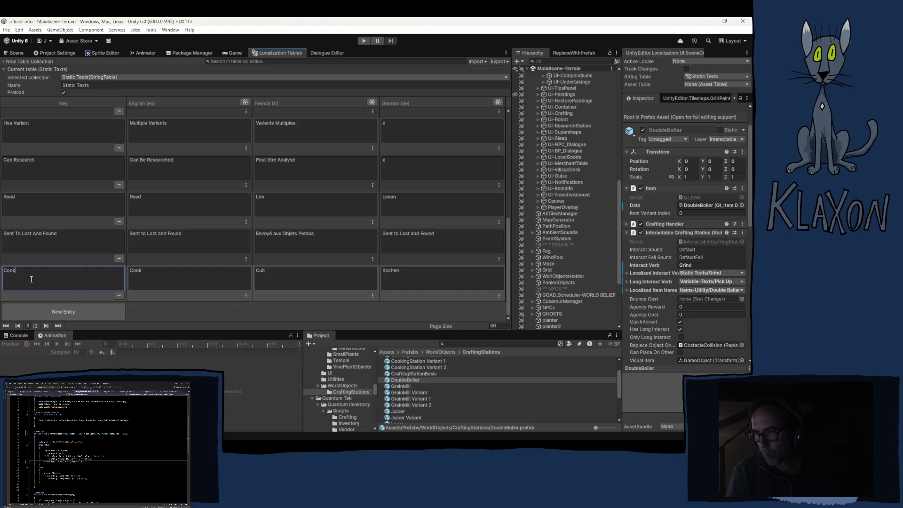
Step: Retype the entry's key and English text as Warm and its French as Chauffe
key("ctrl+a")
type("Warm")
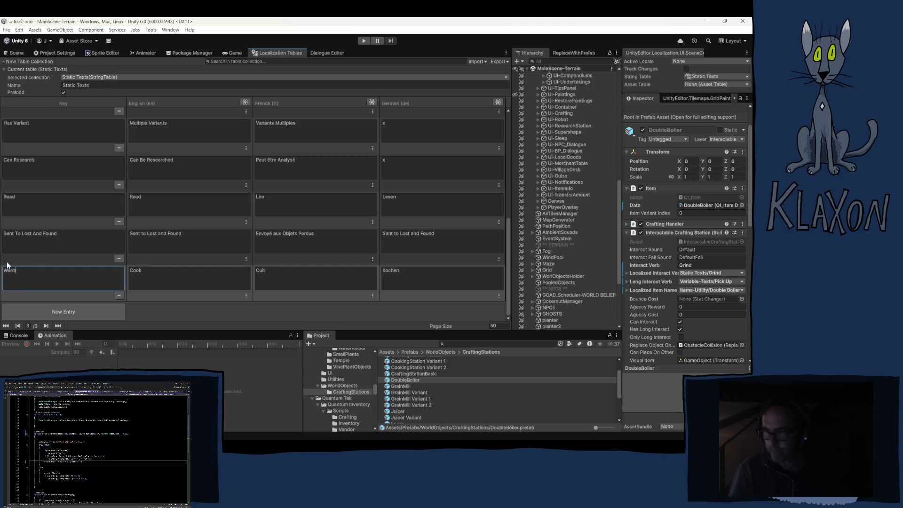
left_click(147, 280)
key("ctrl+a")
type("Warm")
left_click(281, 274)
key("ctrl+a")
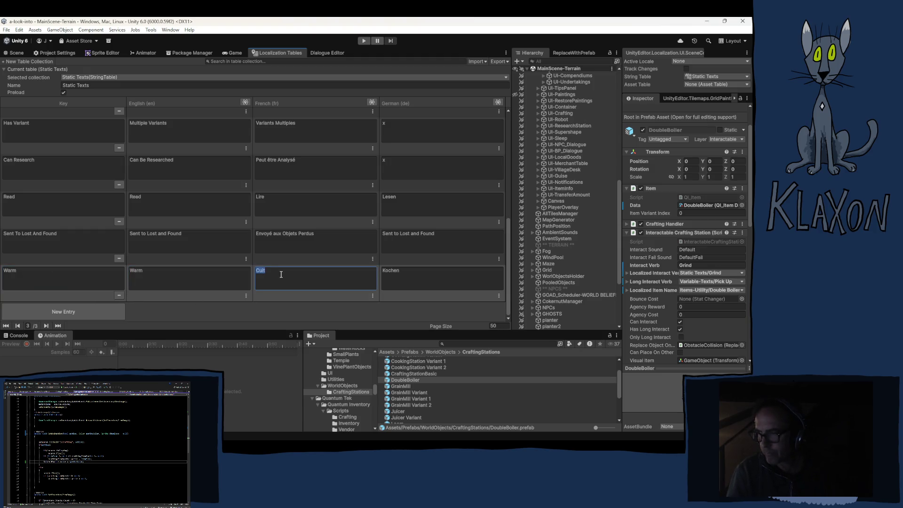
type("Chau")
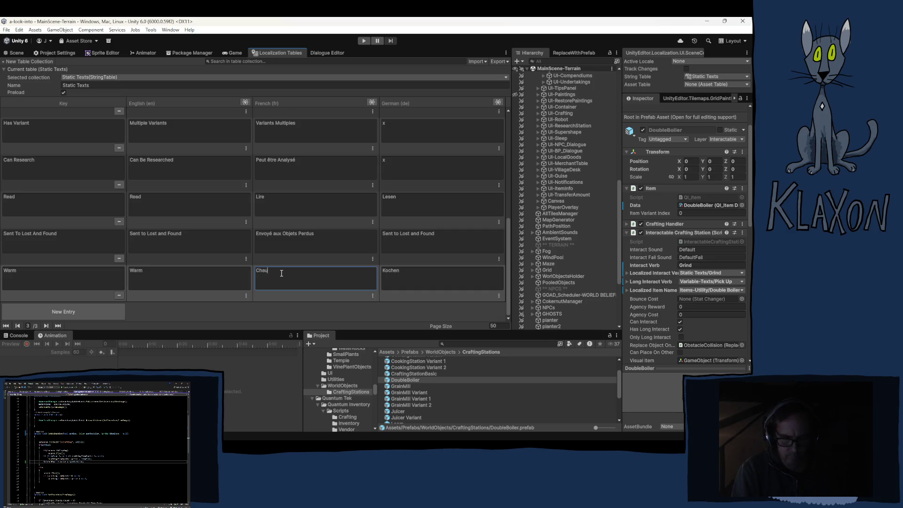
type("ffe")
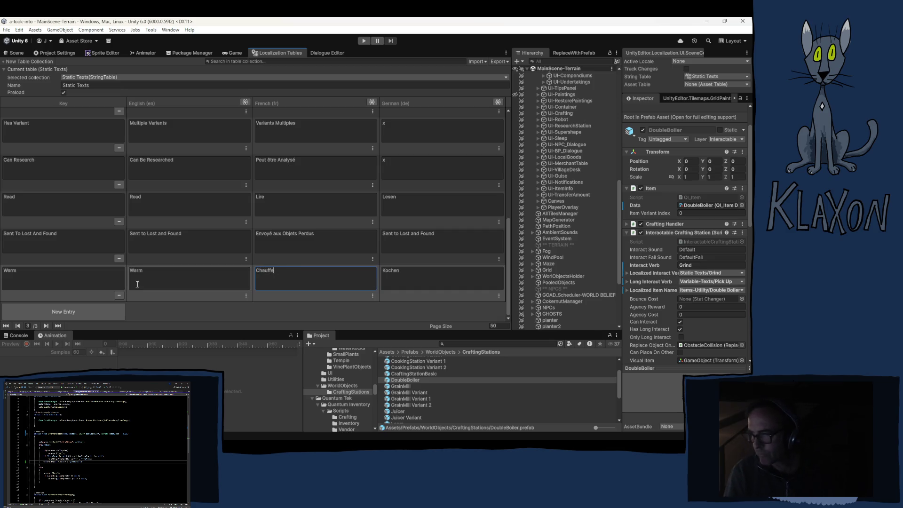
Step: Enter Erhitzt as the German translation, capitalising its first letter
key("alt+Tab")
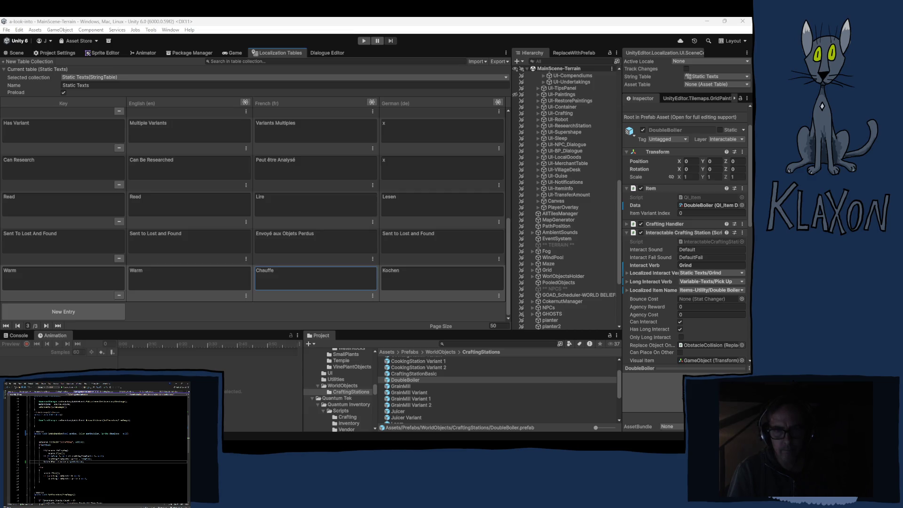
left_click(423, 285)
type("Erhitzt")
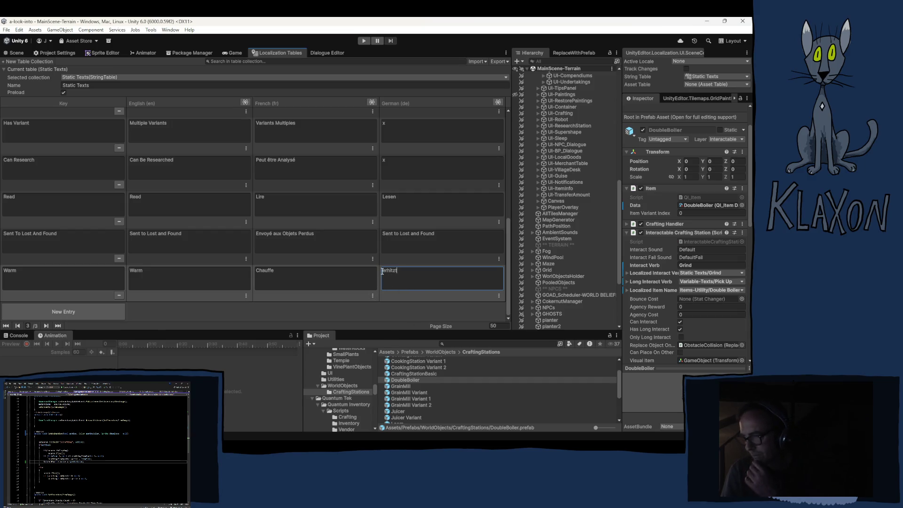
key("Home")
key("shift+Right")
type("E")
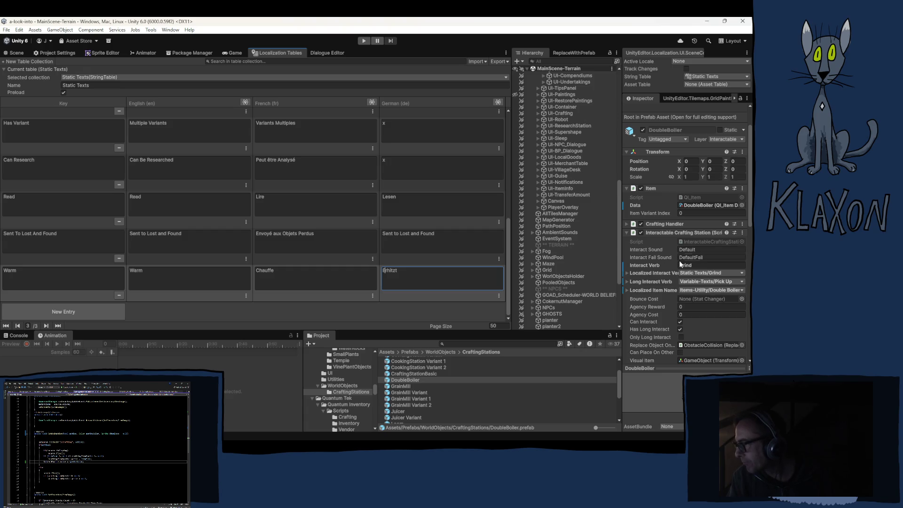
Step: Replace the DoubleBoiler's Grind interact verb with the Static Texts/Warm entry
left_click(725, 273)
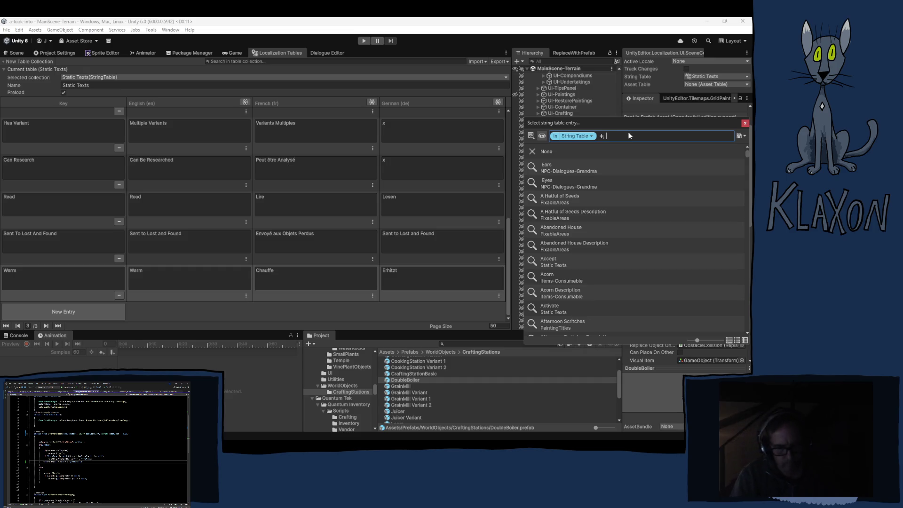
type("warm")
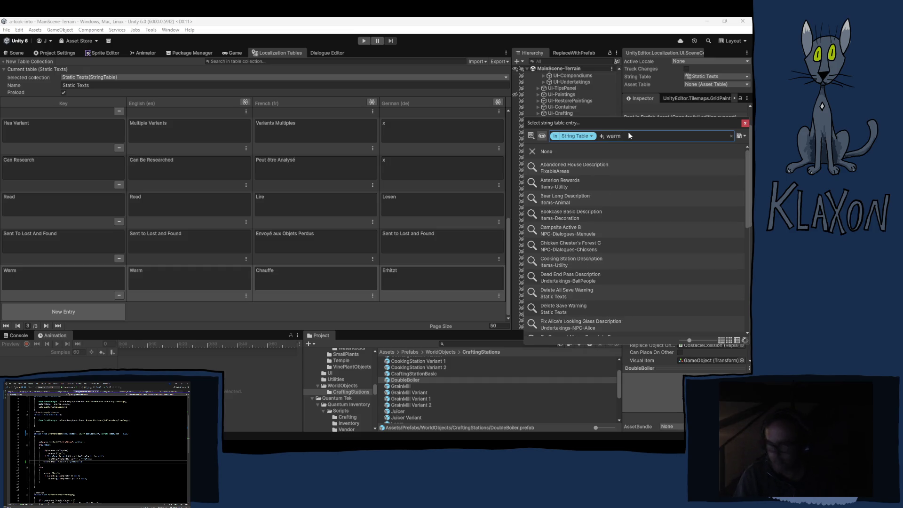
left_click(570, 184)
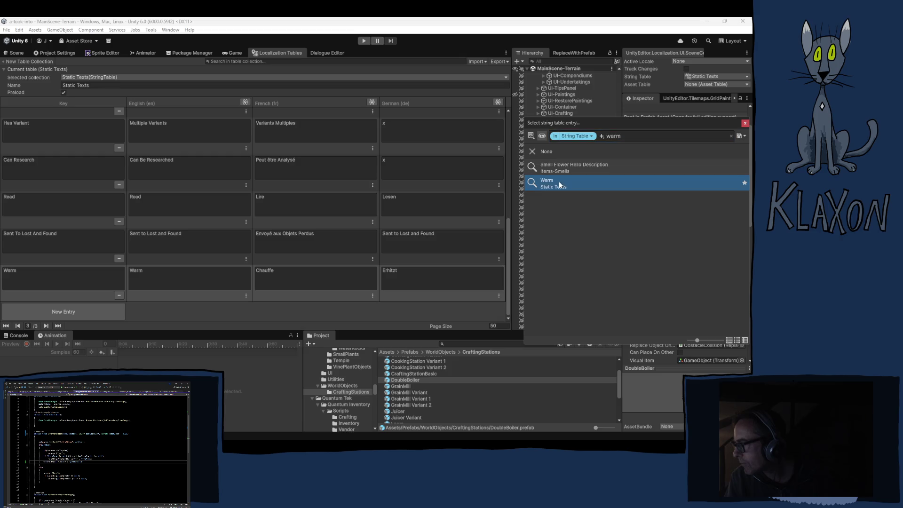
left_click(744, 123)
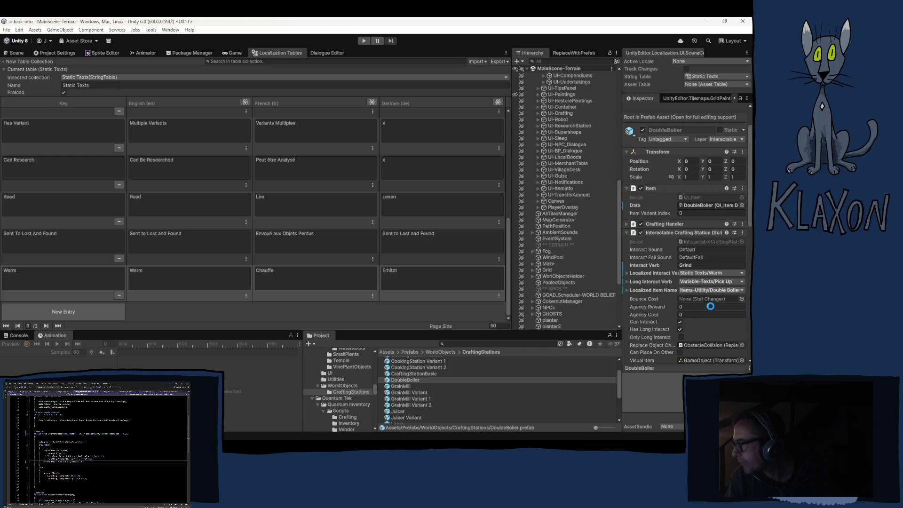
Step: Locate the boiler's current Audio Source clip in the Project window
scroll(685, 360, "down", 5)
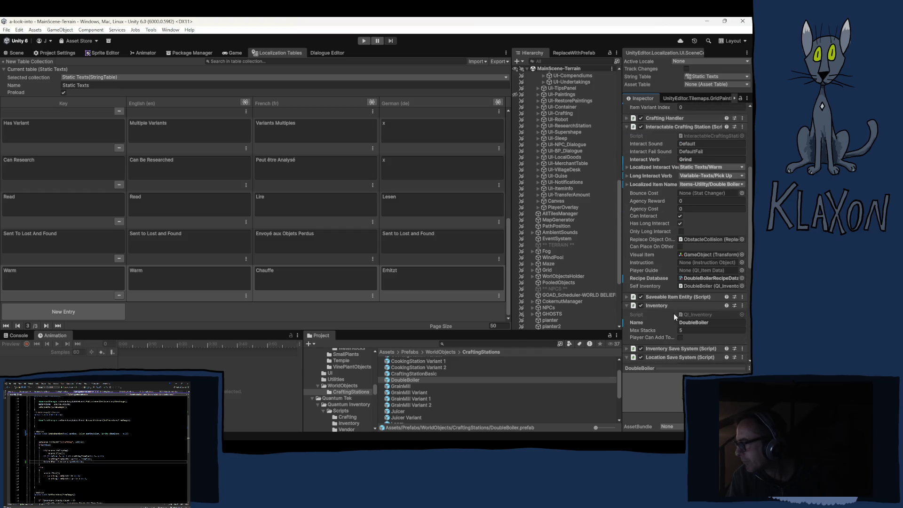
scroll(654, 307, "down", 10)
left_click(711, 203)
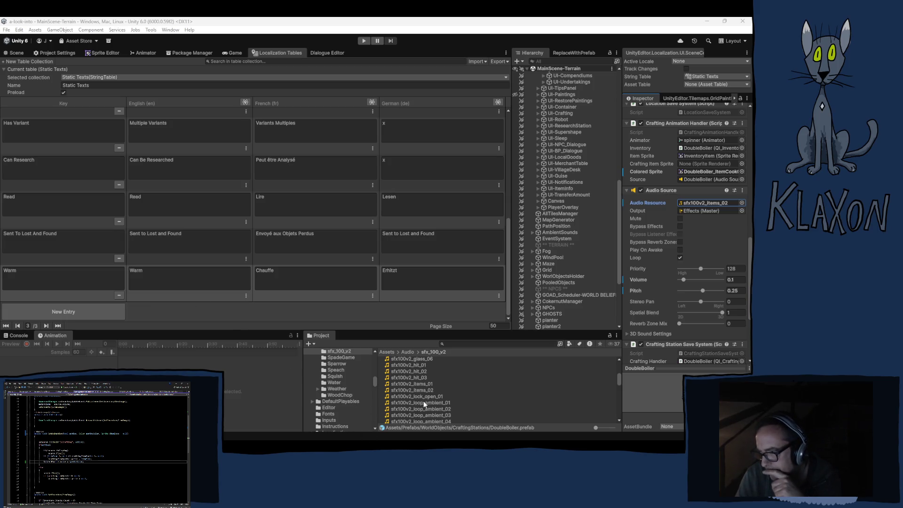
Step: Browse the sound effect clips in the project's Audio folder
scroll(362, 386, "up", 3)
scroll(344, 388, "up", 5)
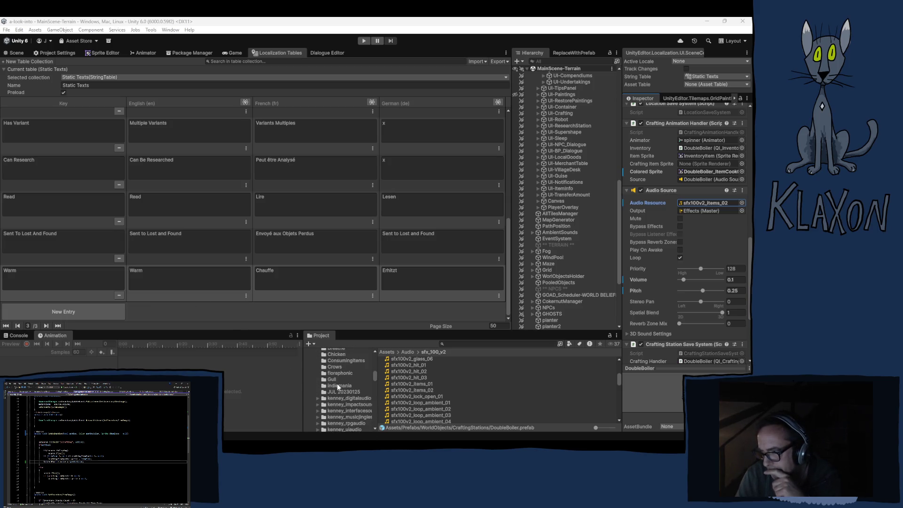
scroll(338, 368, "up", 2)
left_click(329, 358)
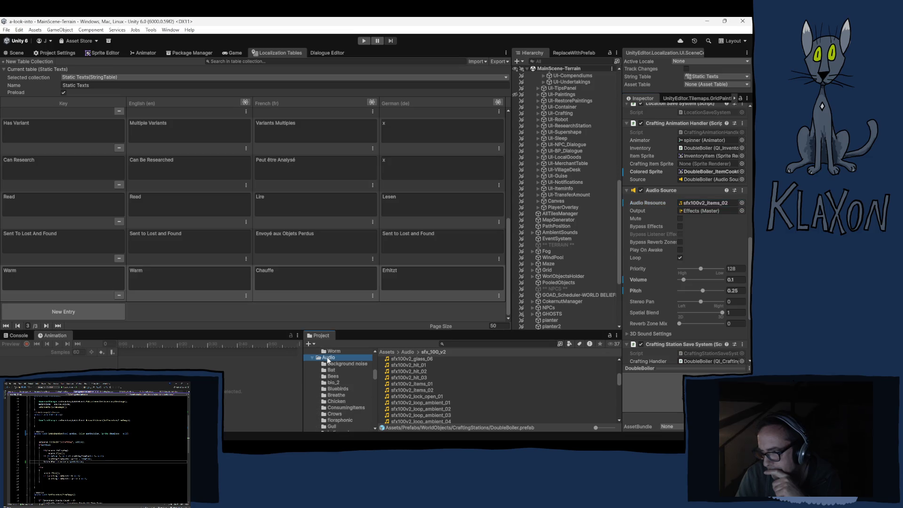
scroll(442, 397, "down", 10)
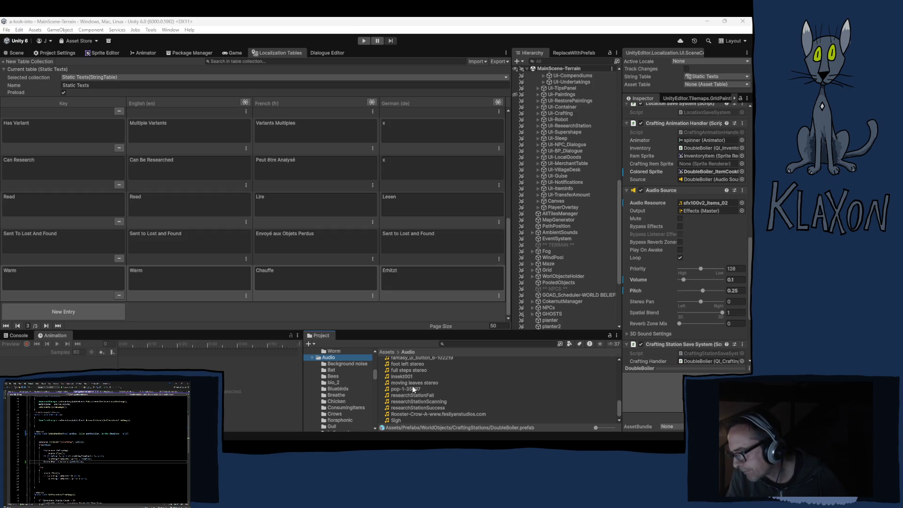
scroll(436, 385, "up", 2)
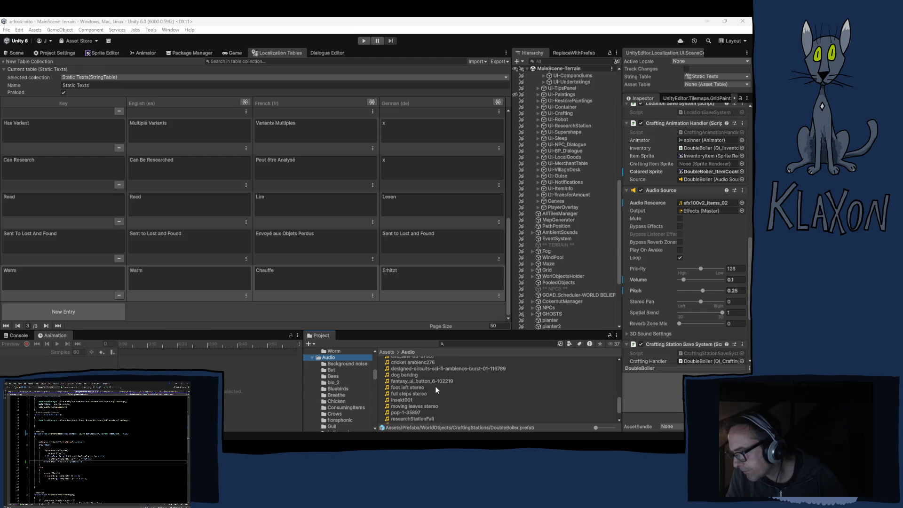
scroll(435, 386, "up", 2)
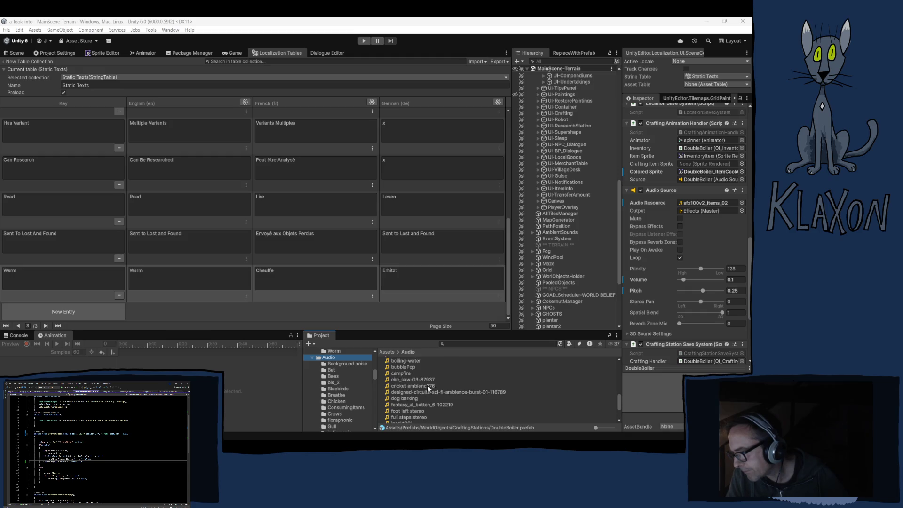
Step: Assign the bubblePop clip as the DoubleBoiler's Audio Resource
left_click(693, 202)
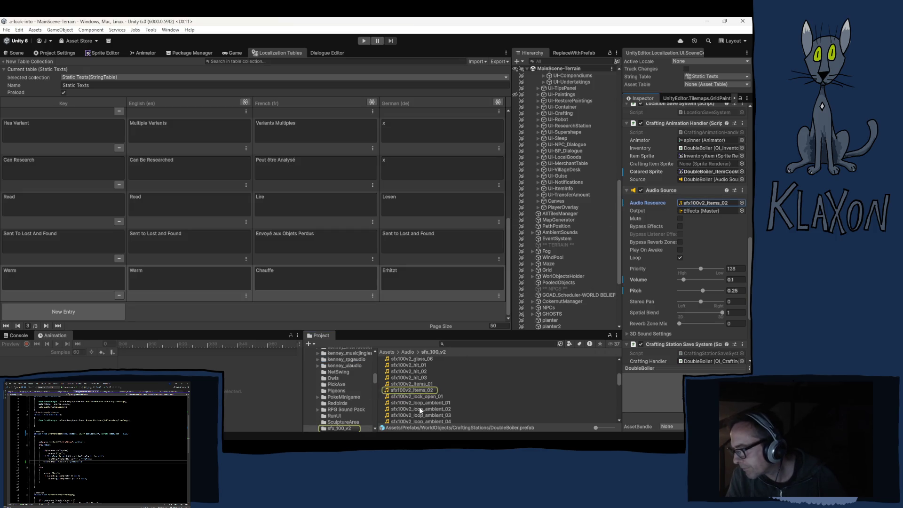
scroll(419, 407, "up", 2)
scroll(341, 376, "up", 4)
scroll(341, 399, "up", 3)
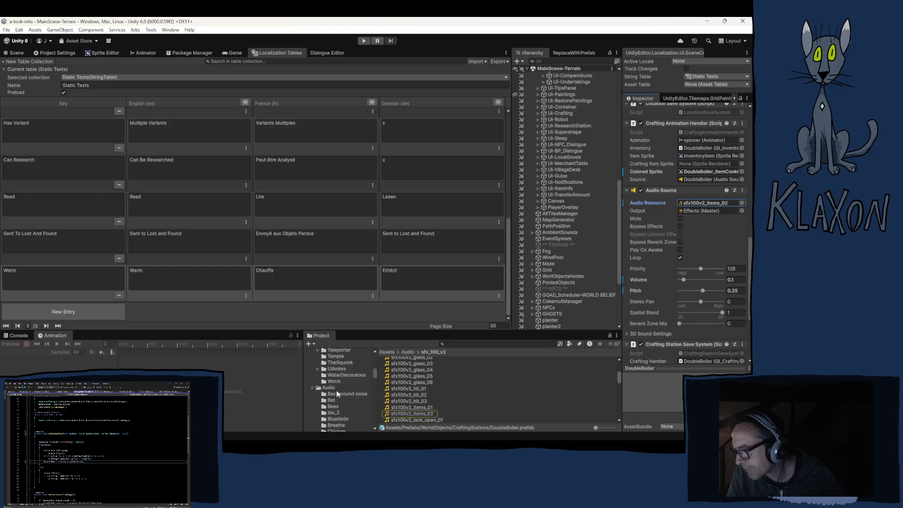
left_click(336, 389)
scroll(438, 396, "down", 5)
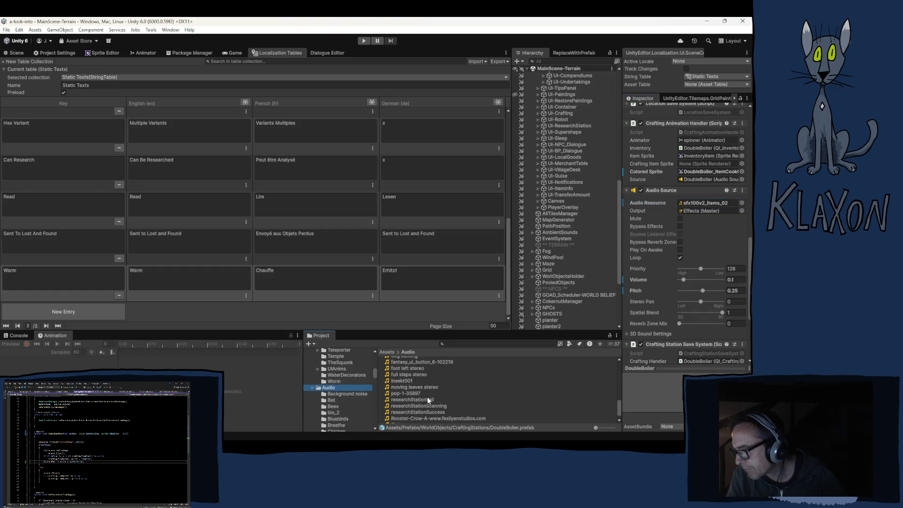
scroll(427, 397, "up", 3)
mouse_move(399, 371)
left_mouse_down()
mouse_move(696, 232)
mouse_move(699, 203)
left_mouse_up()
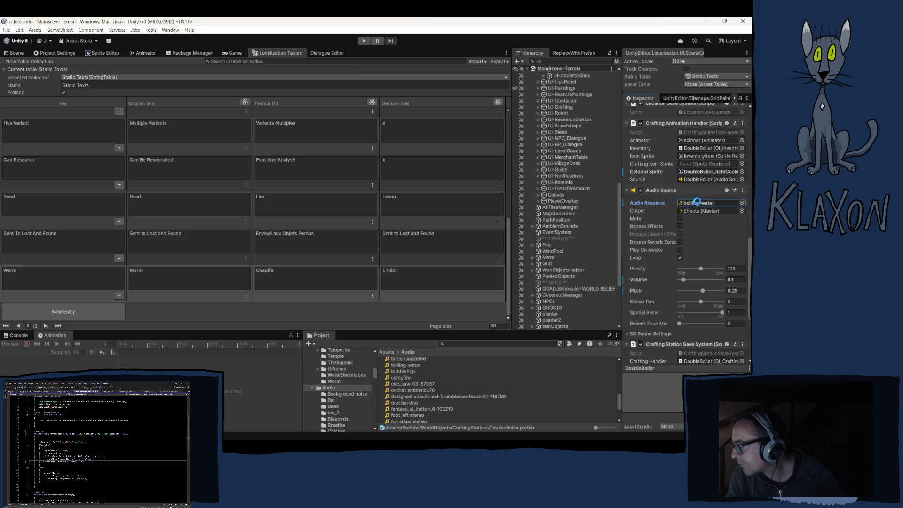
Step: Set the DoubleBoiler Audio Source pitch to 0.9 and volume to 0.2
left_click(739, 290)
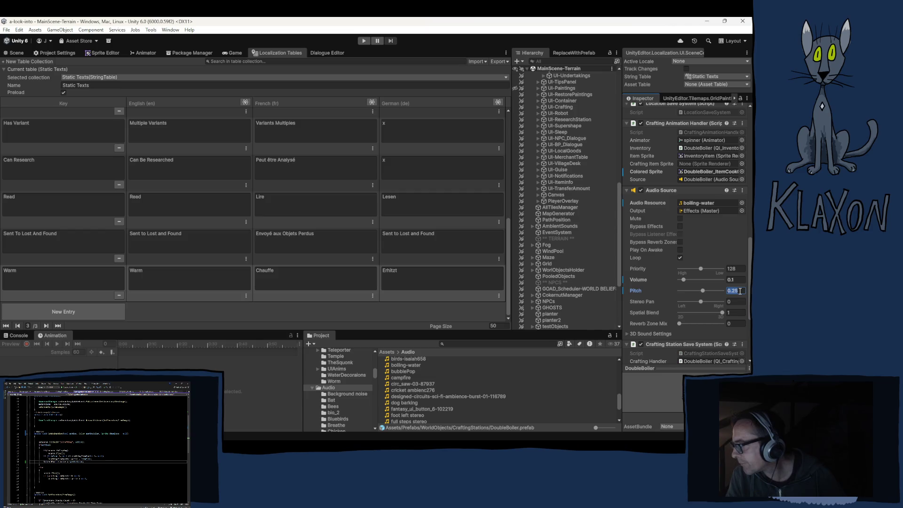
type(".9")
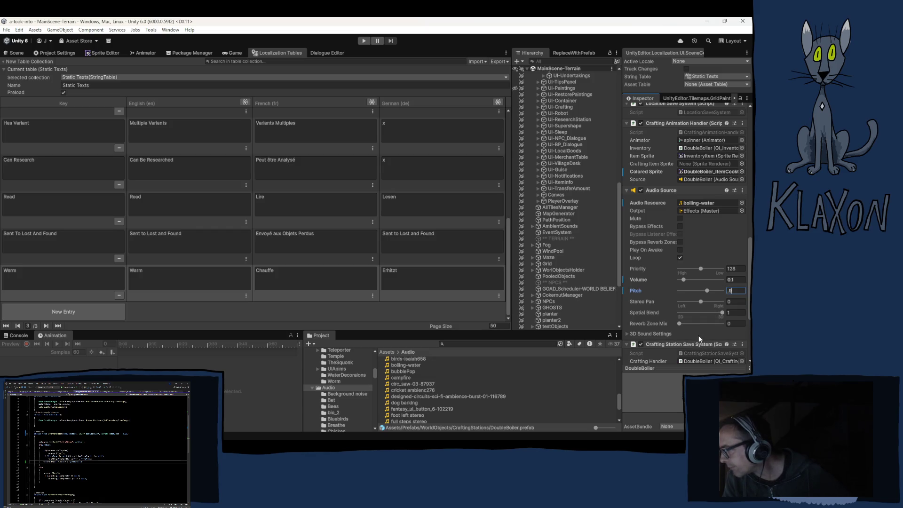
left_click(738, 279)
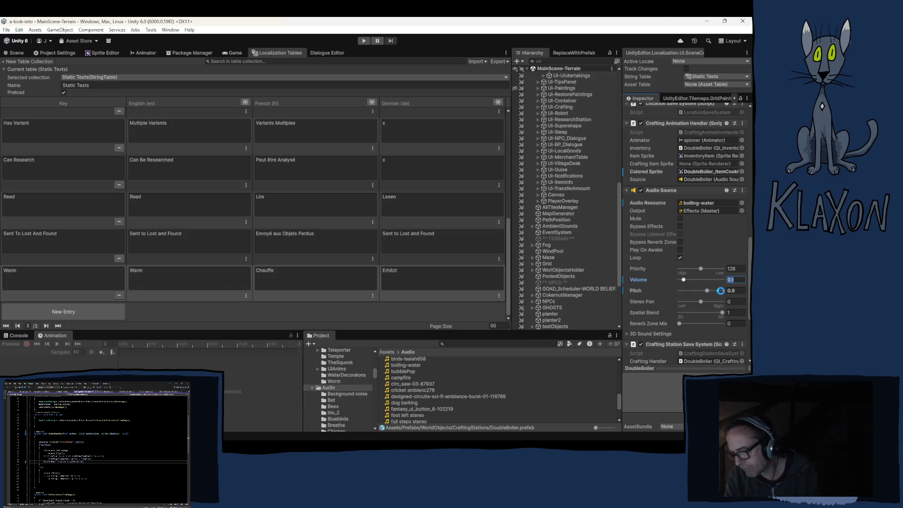
key("Return")
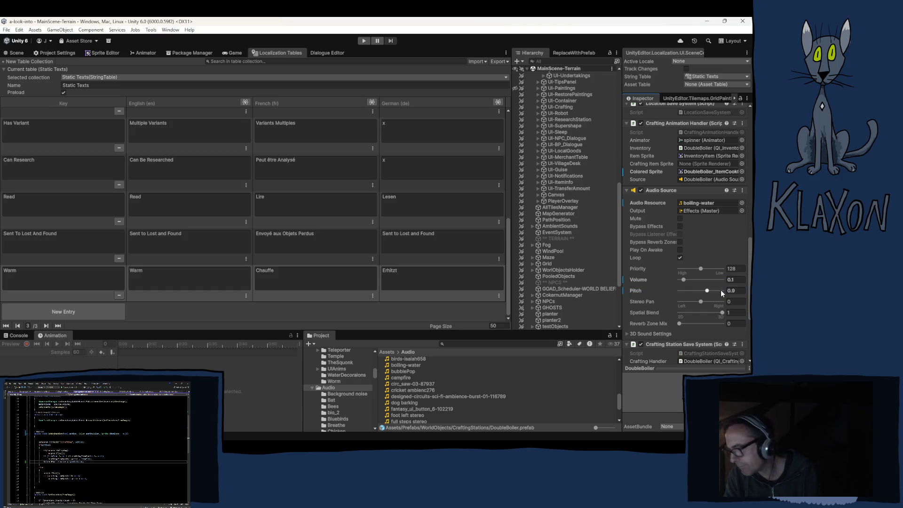
left_click(734, 279)
type(".2")
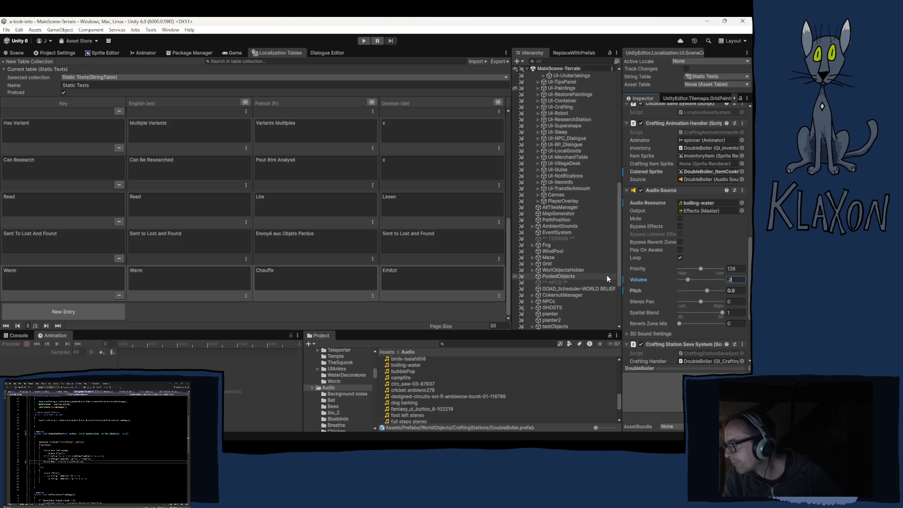
Step: Review the DoubleBoiler's components and start the game in Play mode
scroll(667, 162, "up", 10)
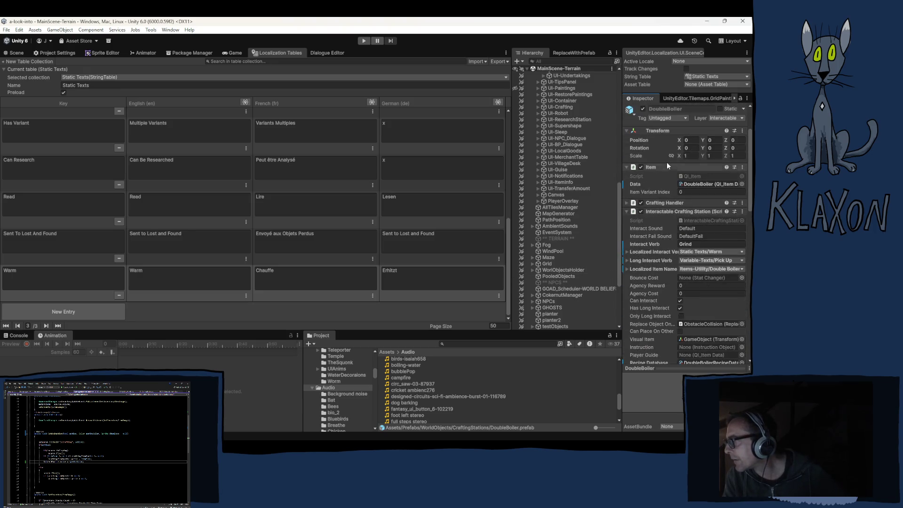
scroll(656, 139, "down", 10)
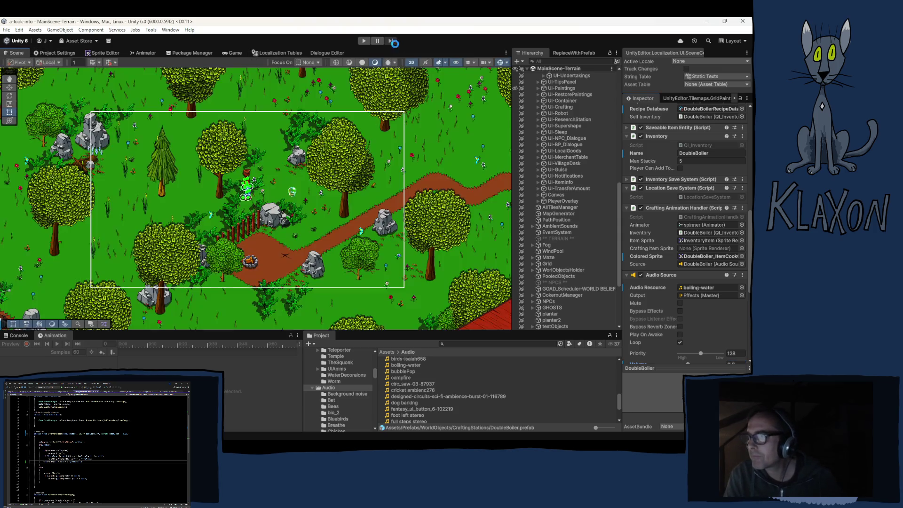
left_click(364, 41)
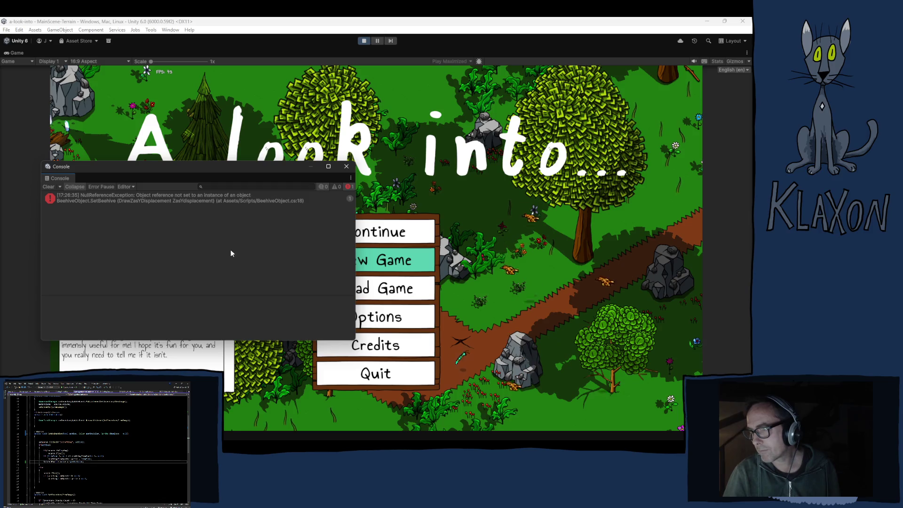
Step: Inspect the BeehiveObject NullReferenceException stack trace, close the Console, and load the game
left_click(220, 201)
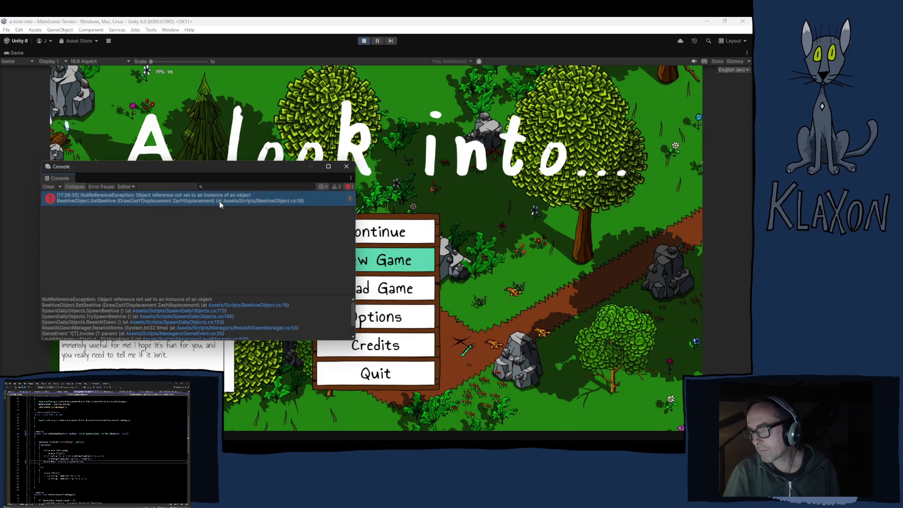
left_click(347, 167)
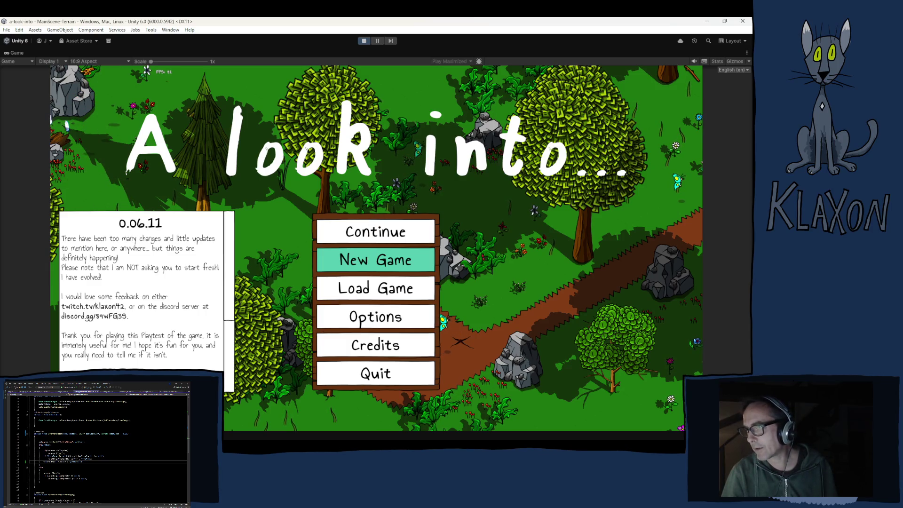
left_click(334, 264)
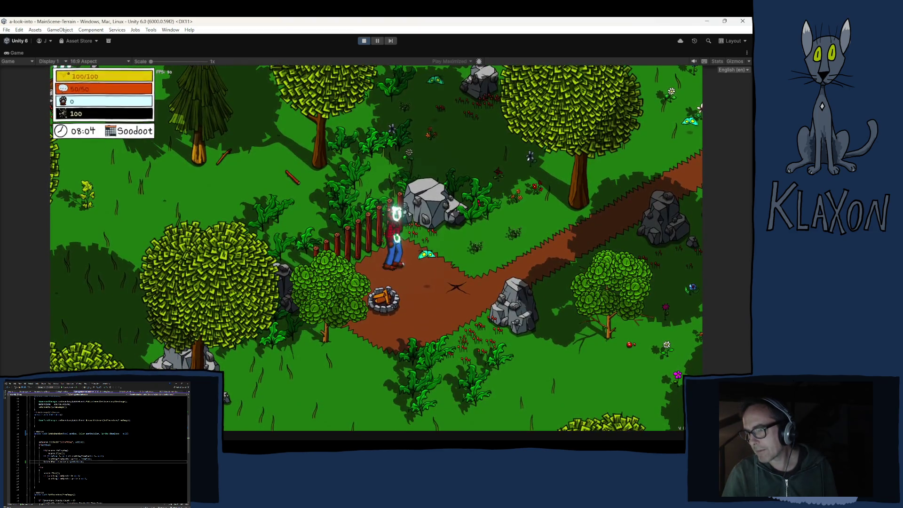
Step: Spawn a Double Boiler and Wood Iron into the inventory from the debug item list
left_click(239, 418)
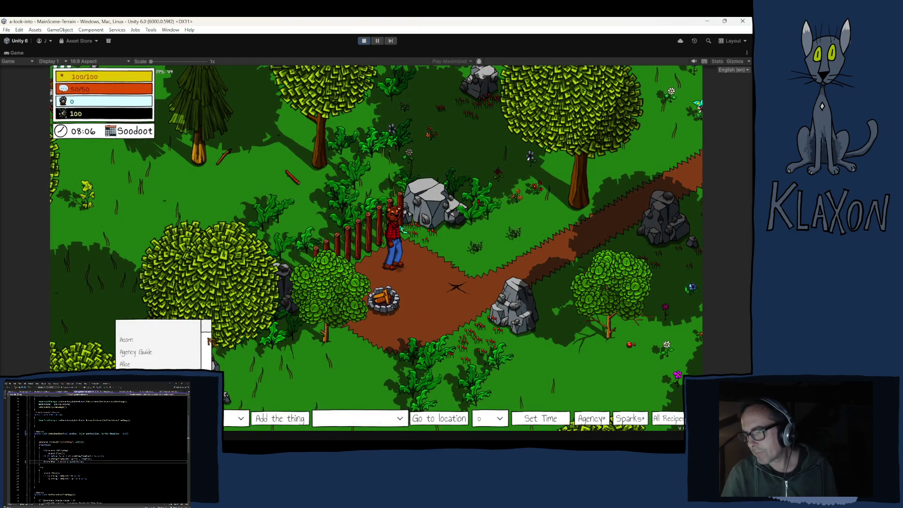
left_click_drag(206, 331, 206, 360)
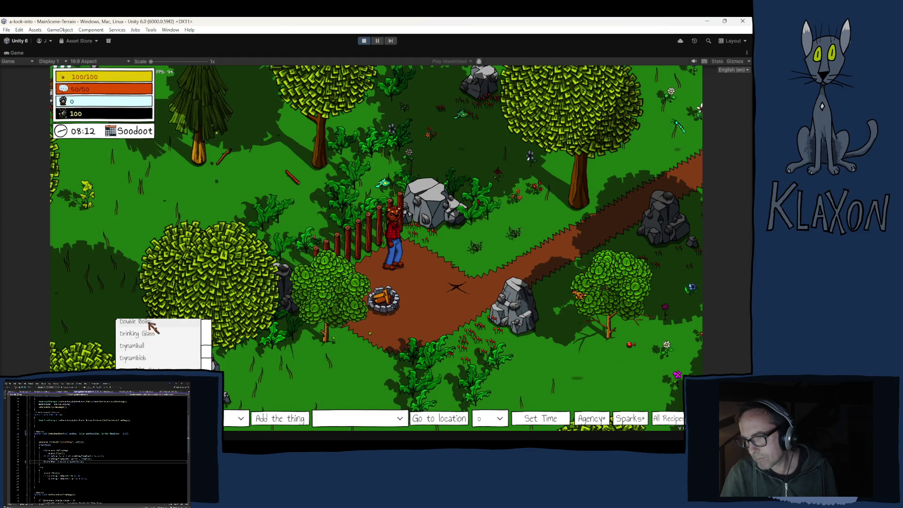
left_click(151, 345)
left_click(281, 420)
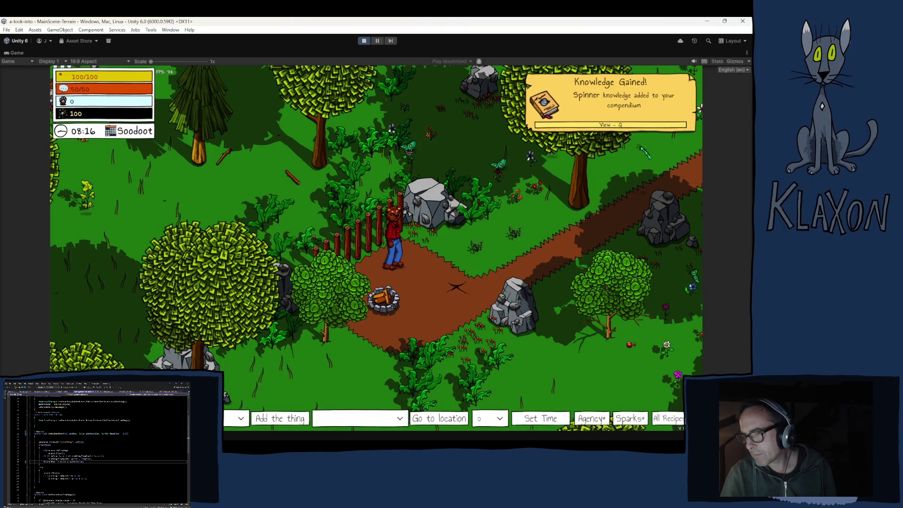
left_click(231, 419)
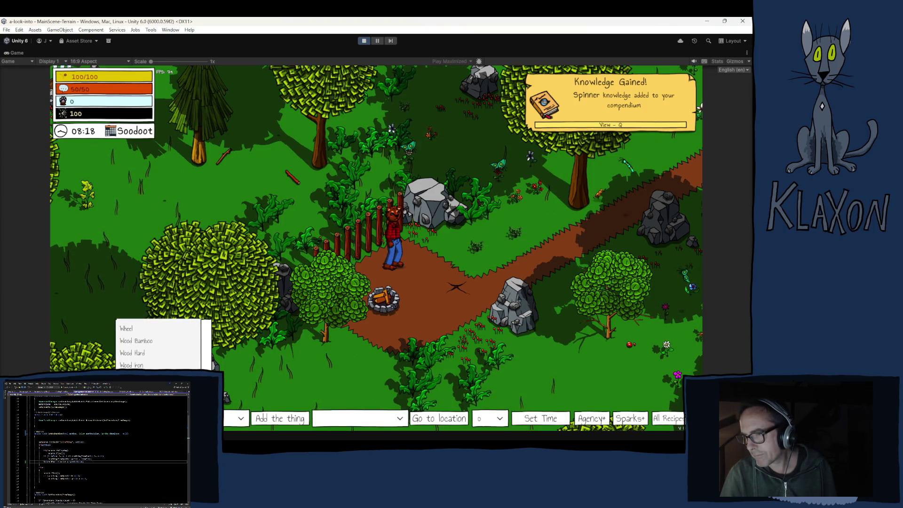
left_click(231, 418)
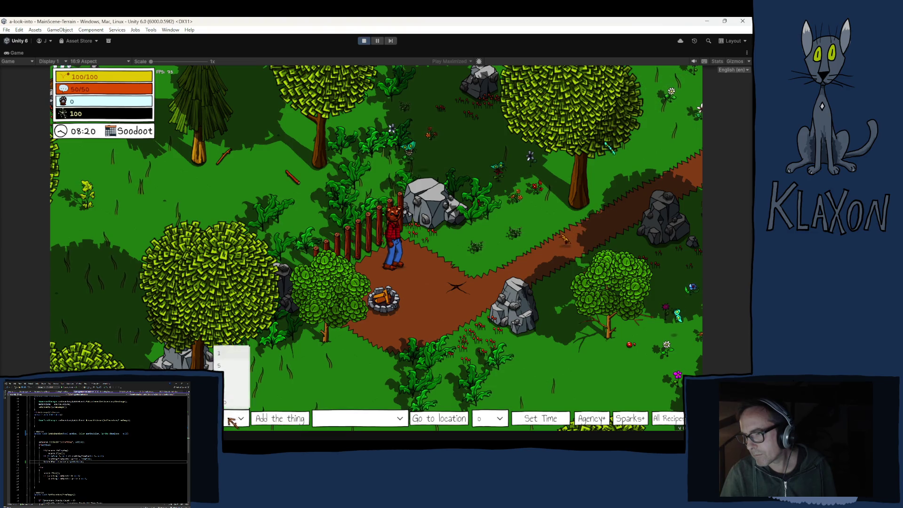
left_click(281, 418)
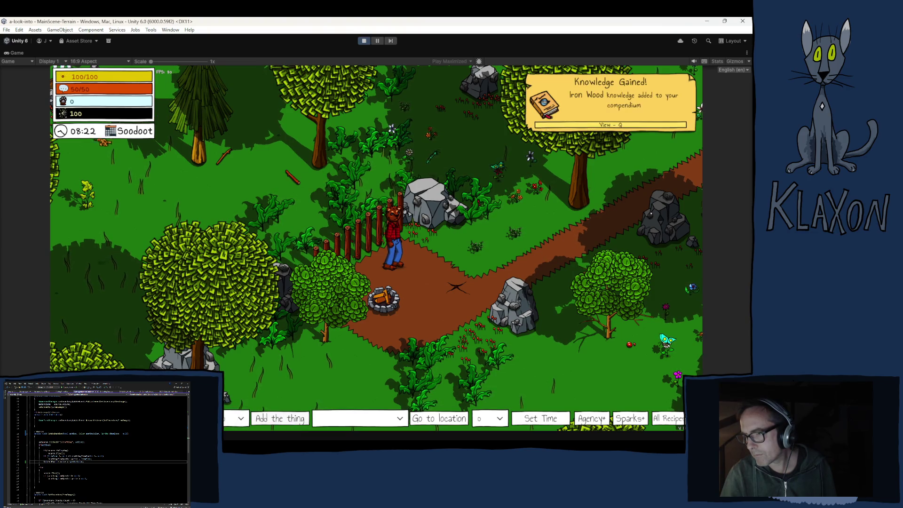
Step: Add Honeycomb to the inventory from the debug item list
left_click(238, 419)
scroll(160, 344, "down", 5)
scroll(207, 352, "up", 5)
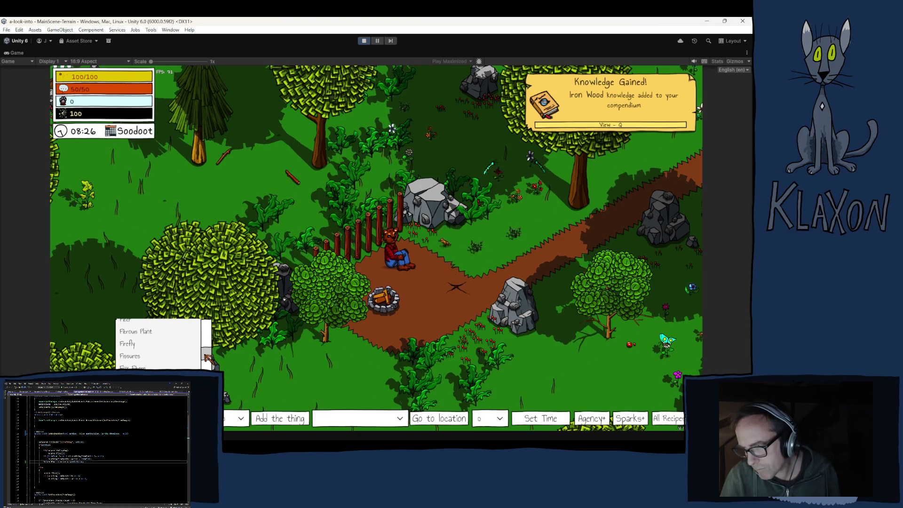
scroll(207, 354, "down", 3)
left_click(141, 360)
left_click(280, 418)
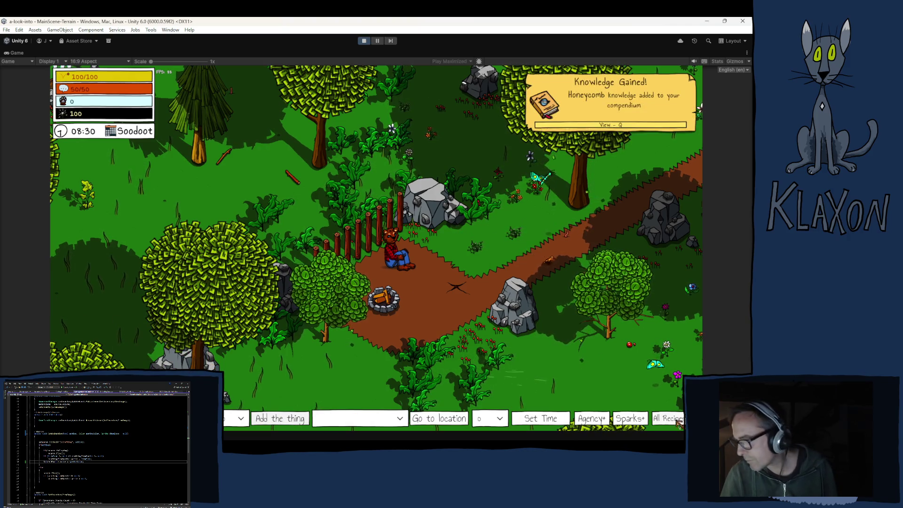
Step: Place the double boiler beside the character, open its crafting window and load fuel
key("grave")
key("w")
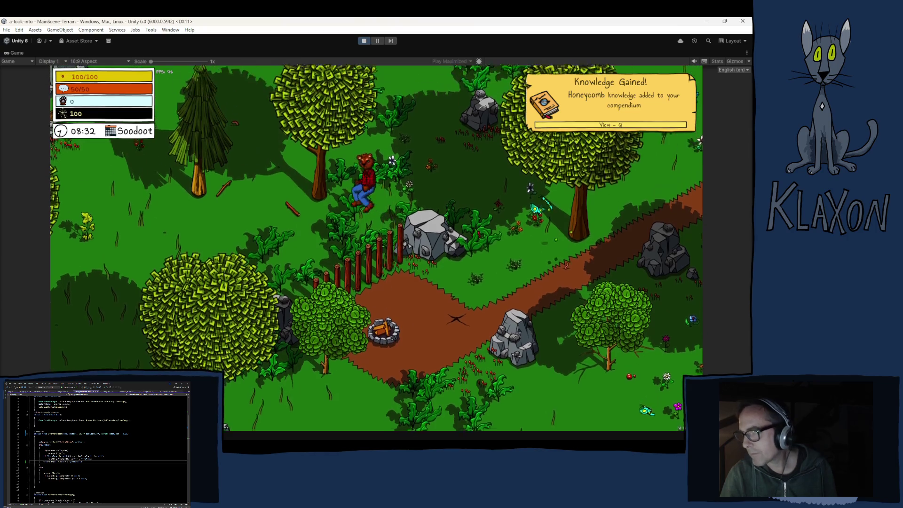
key("i")
mouse_move(303, 395)
left_mouse_down()
mouse_move(302, 254)
mouse_move(324, 245)
left_mouse_up()
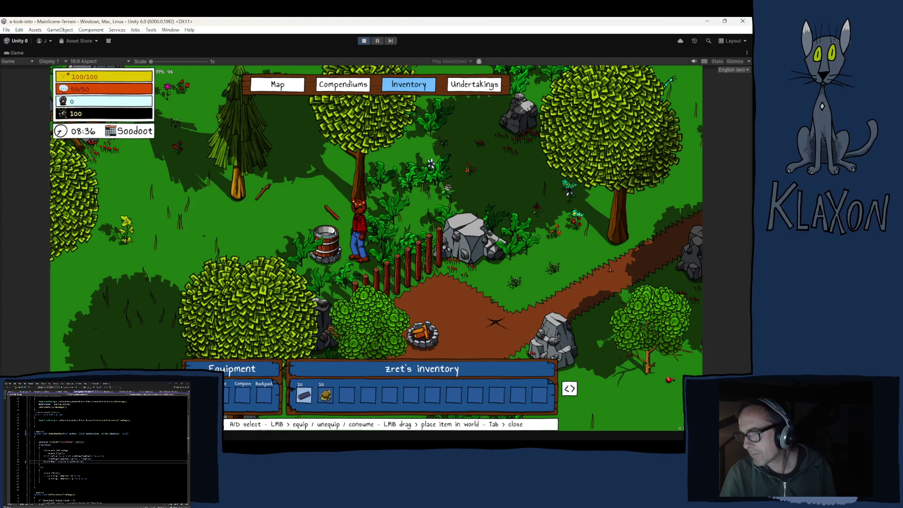
key("Tab")
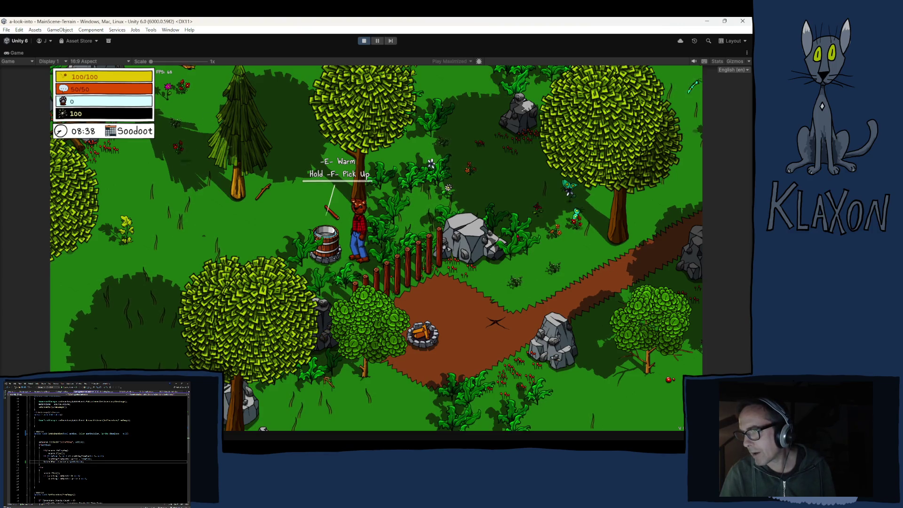
key("Tab")
key("Tab")
key("e")
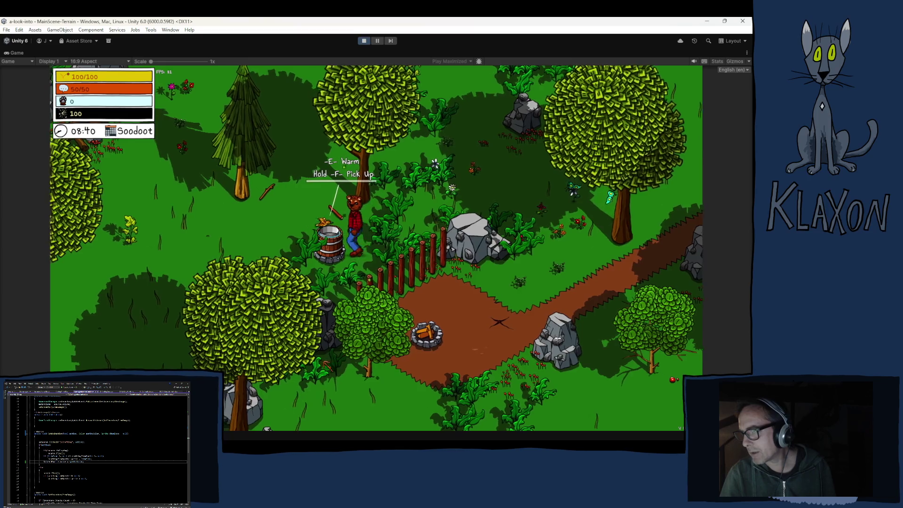
left_click(412, 154)
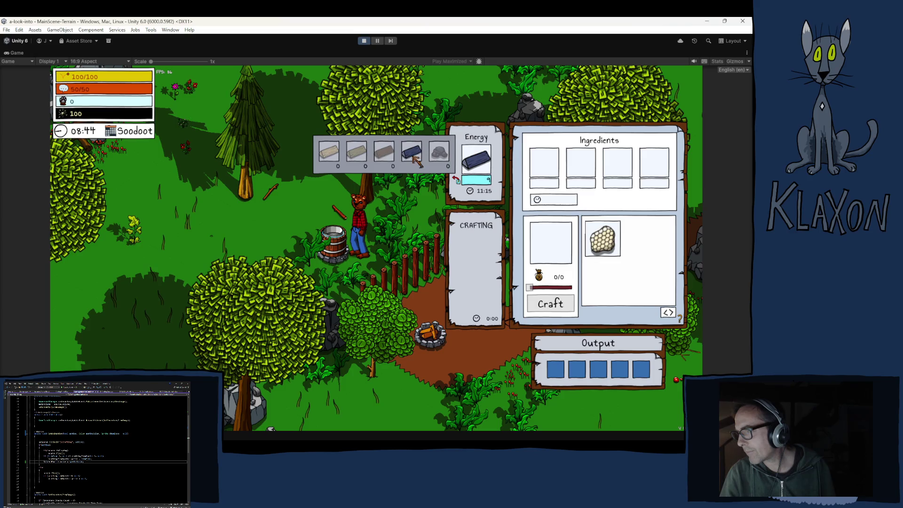
Step: Queue Bees Wax x1 from honeycomb at the double boiler and leave the station
left_click(602, 239)
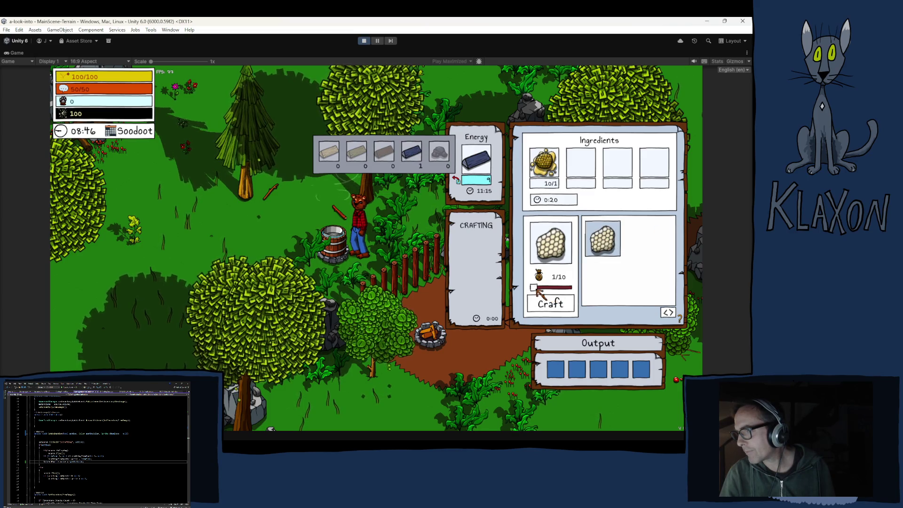
left_click(545, 304)
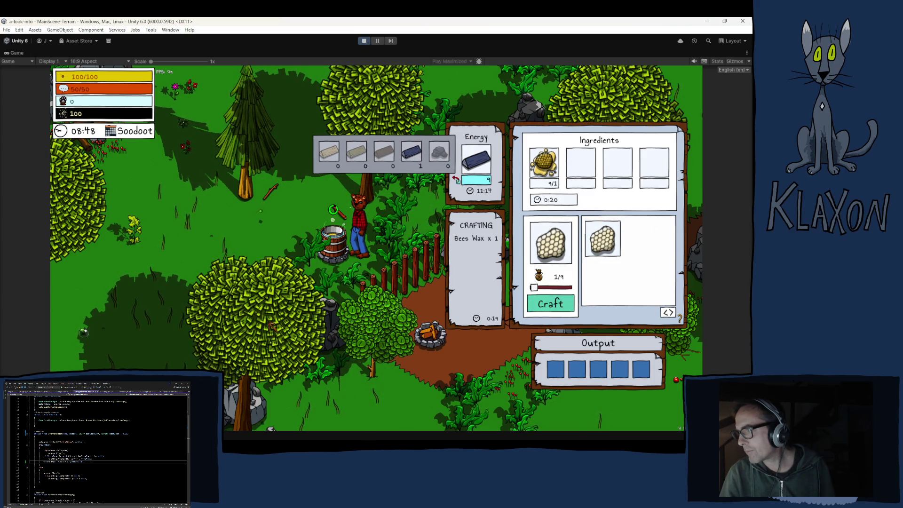
key("e")
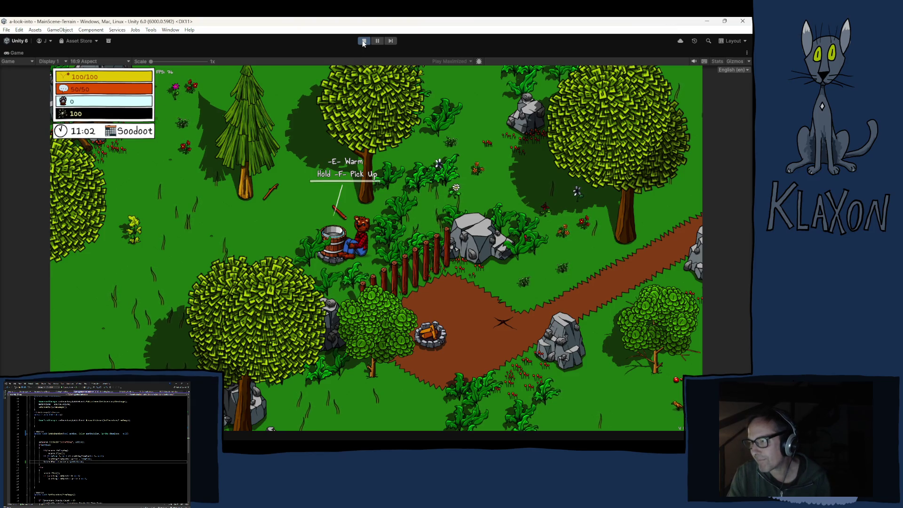
Step: Collect the finished Bees Wax from the double boiler's output slot
key("f")
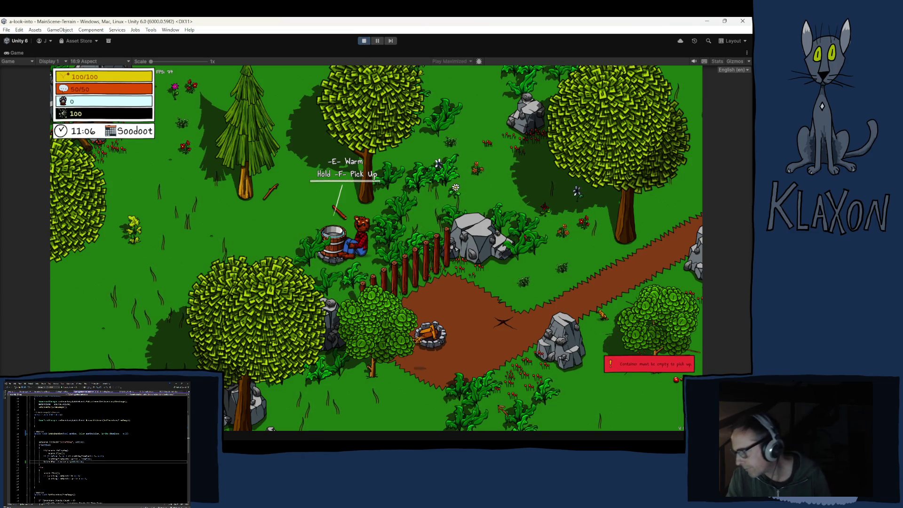
key("e")
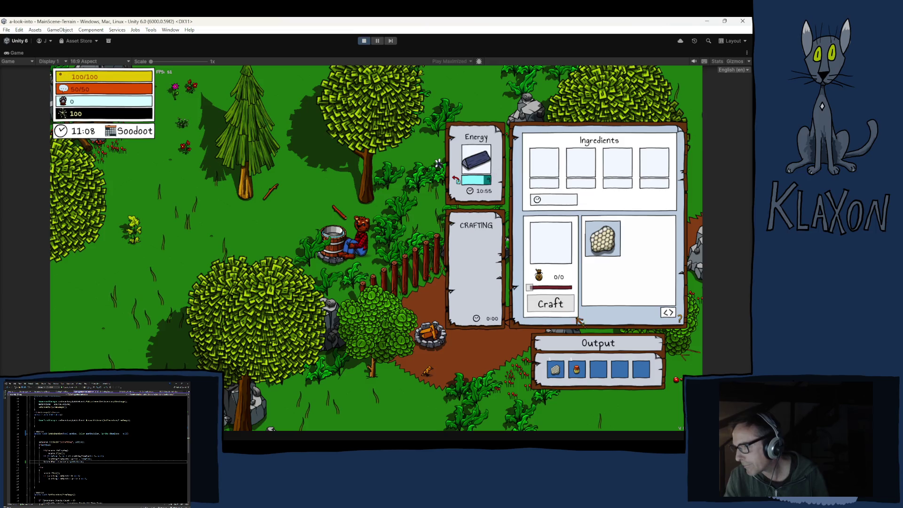
left_click(556, 372)
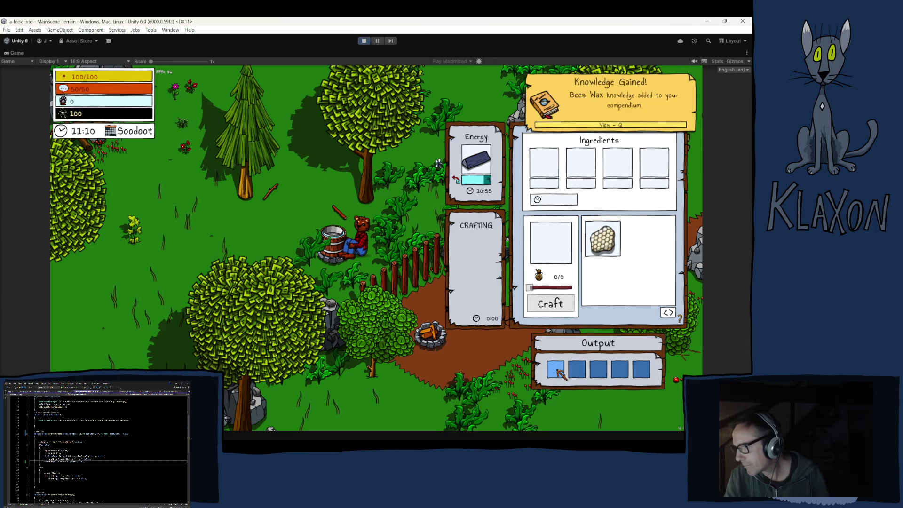
key("Escape")
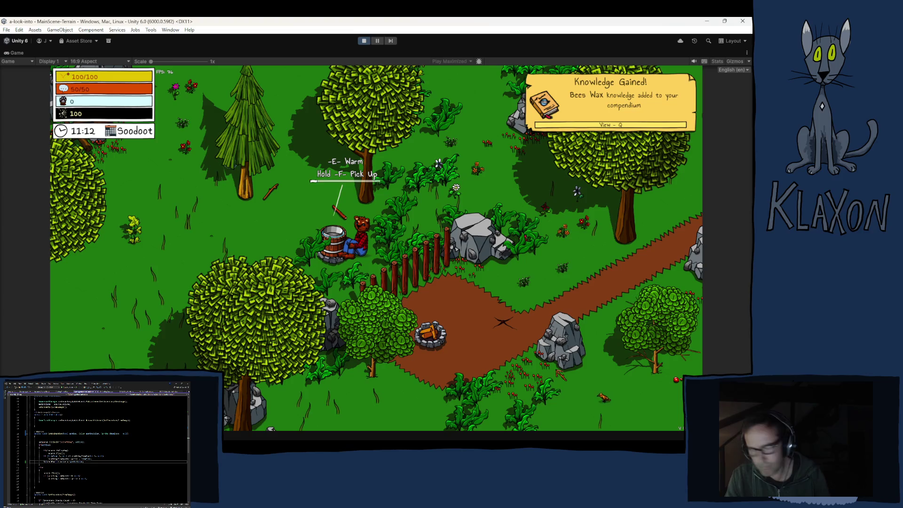
Step: Pick up the Solid Stick and Weak Stick, then stop Play mode
key("w")
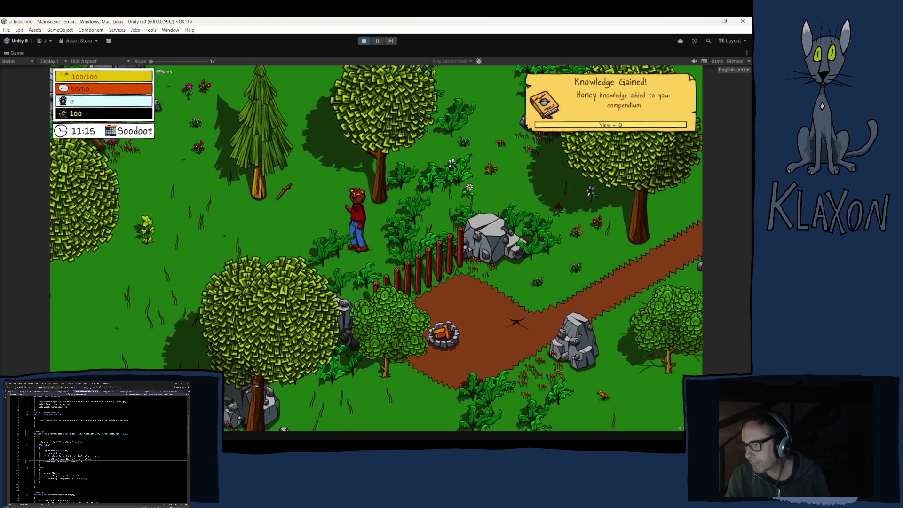
key("a")
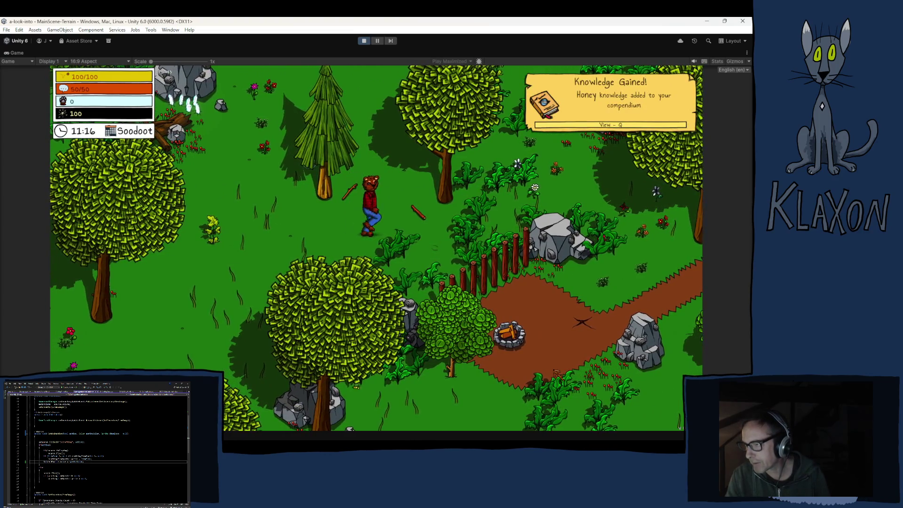
key("e")
key("a")
key("e")
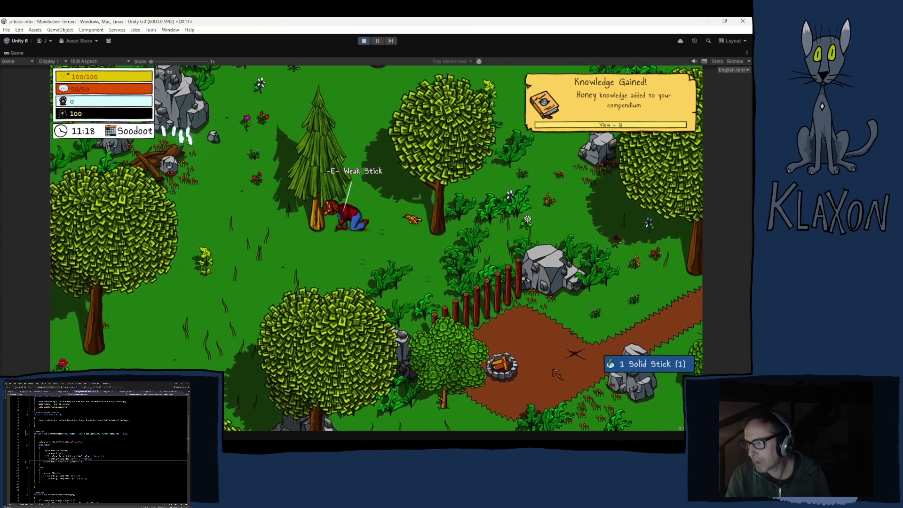
left_click(364, 42)
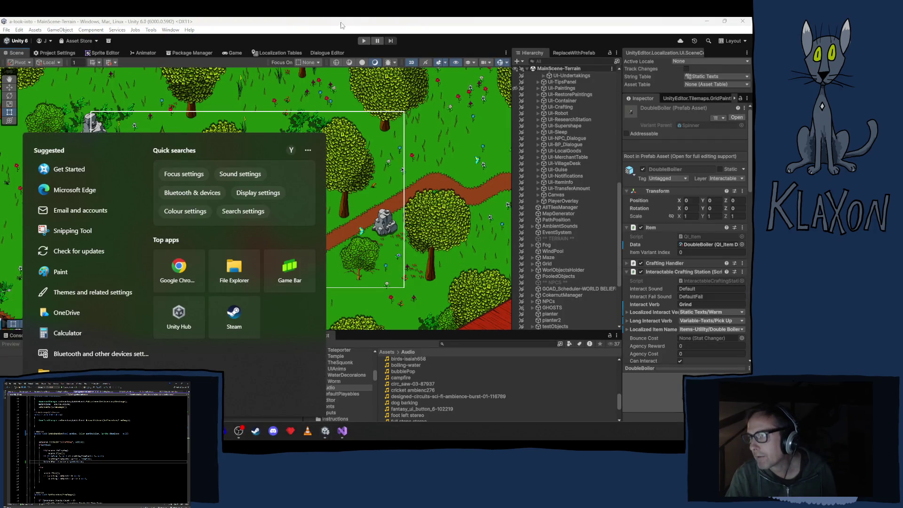
Step: Show the Console and select the BeehiveObject NullReferenceException entry
left_click(325, 233)
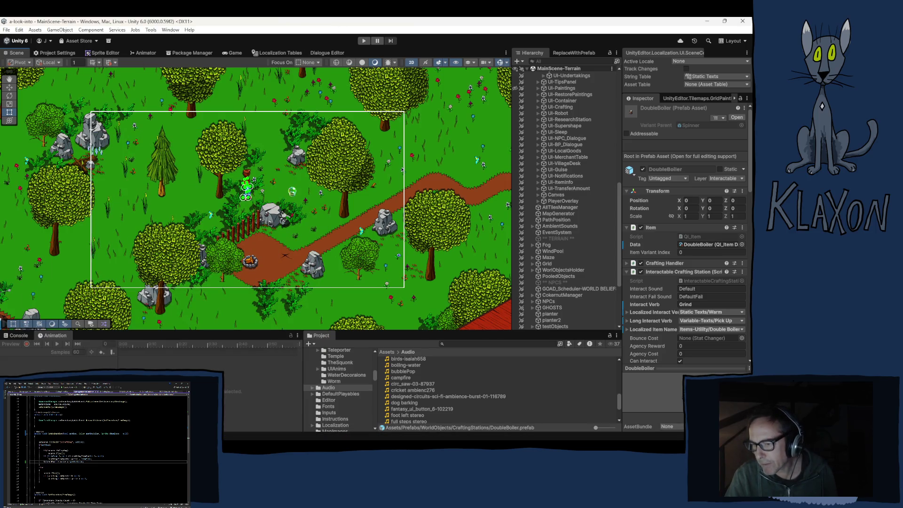
key("ctrl+shift+c")
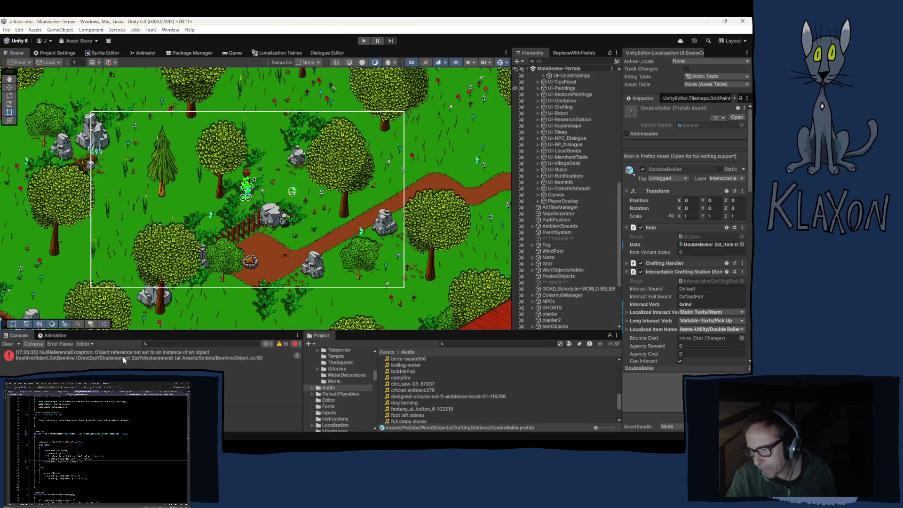
left_click(109, 357)
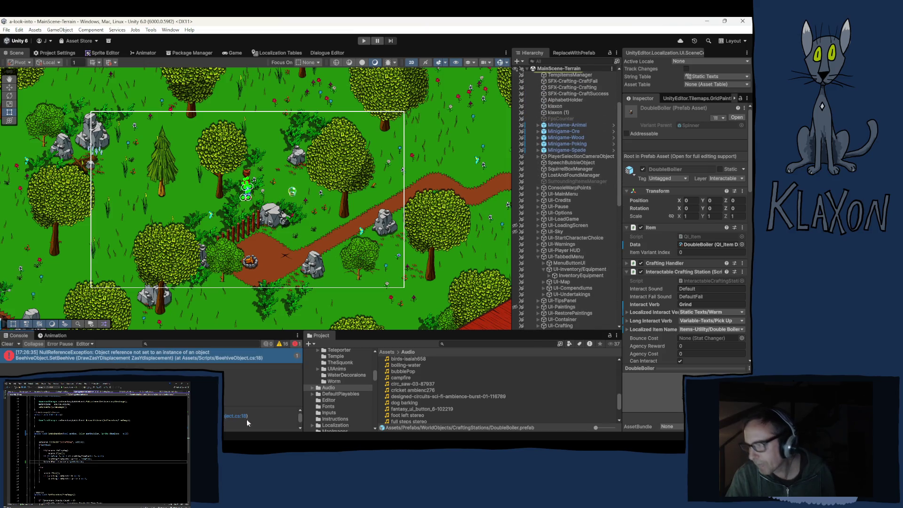
scroll(607, 162, "up", 2)
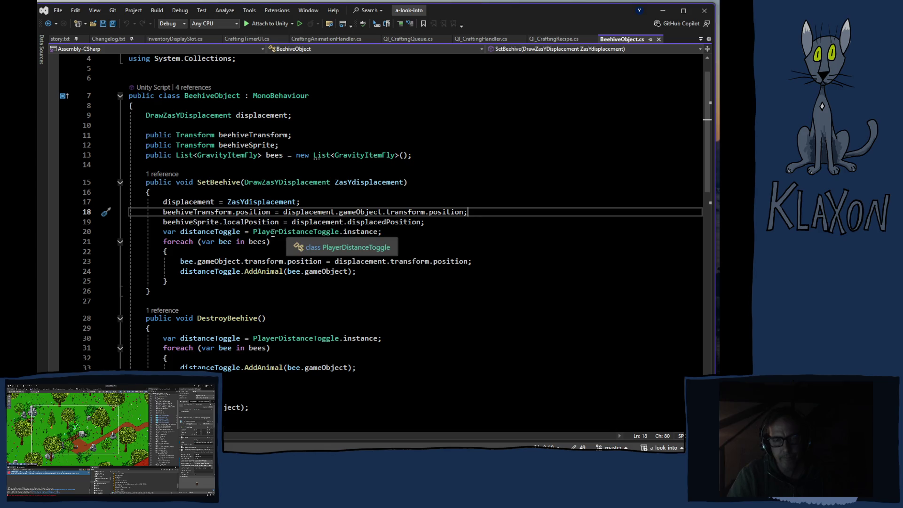
left_click(164, 174)
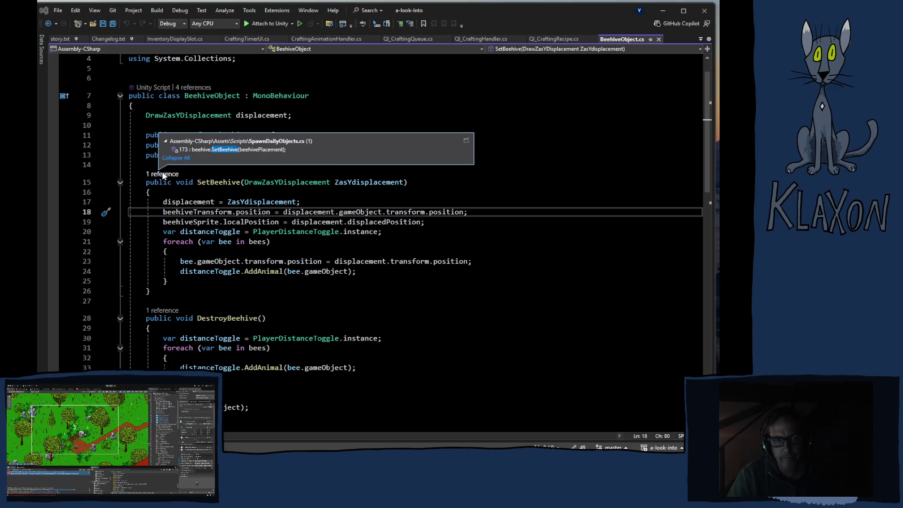
mouse_move(225, 155)
left_click(530, 18)
mouse_move(448, 208)
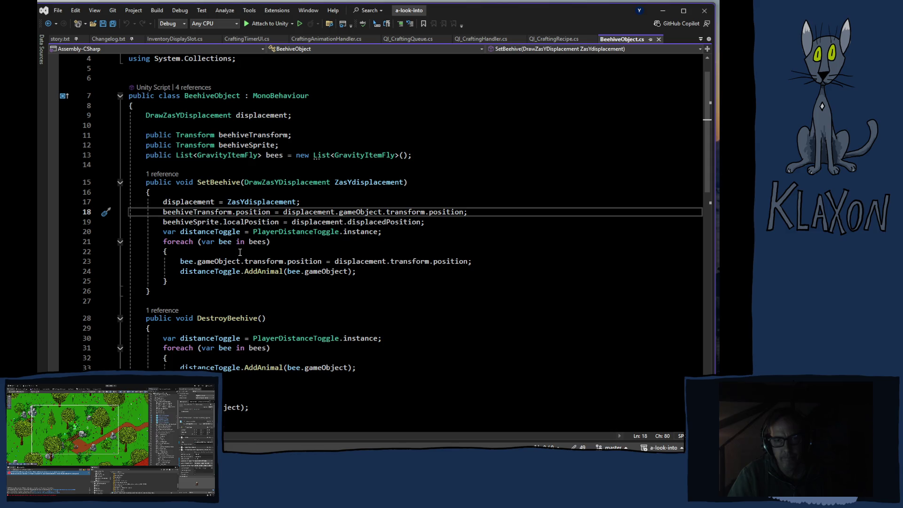
mouse_move(239, 260)
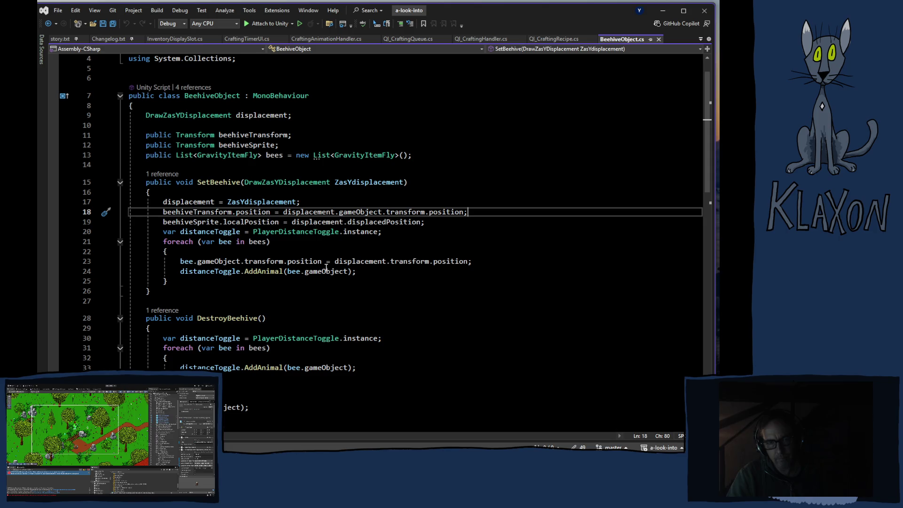
Step: Read the BeehiveObject.cs code around line 18, then return to the Unity editor
scroll(329, 291, "down", 3)
scroll(339, 291, "down", 3)
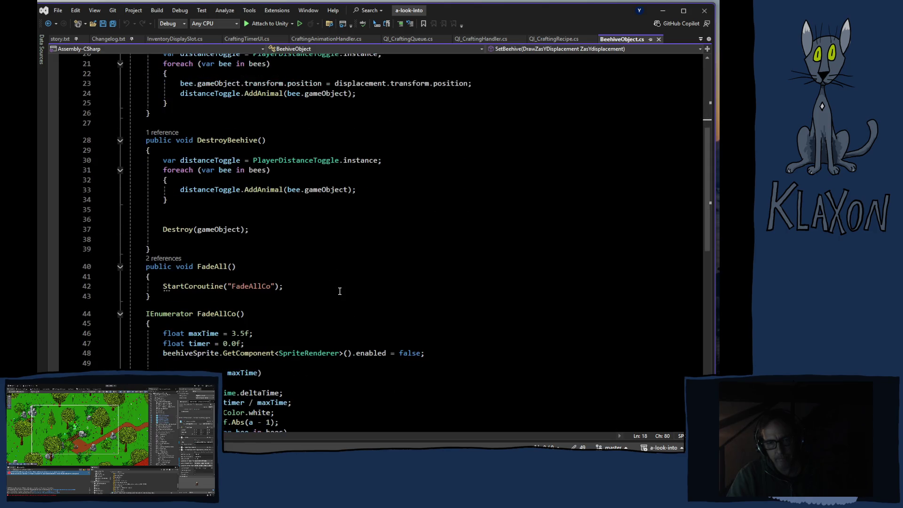
scroll(342, 291, "up", 7)
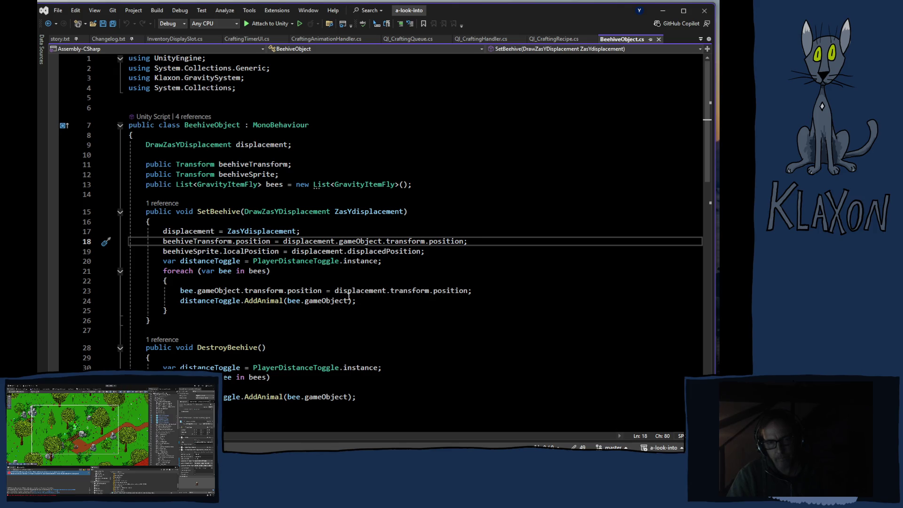
mouse_move(348, 293)
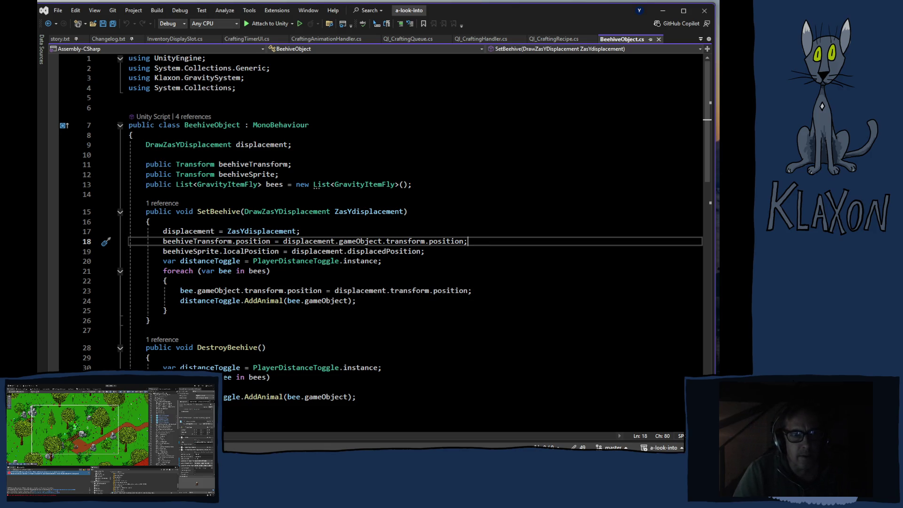
key("alt+Tab")
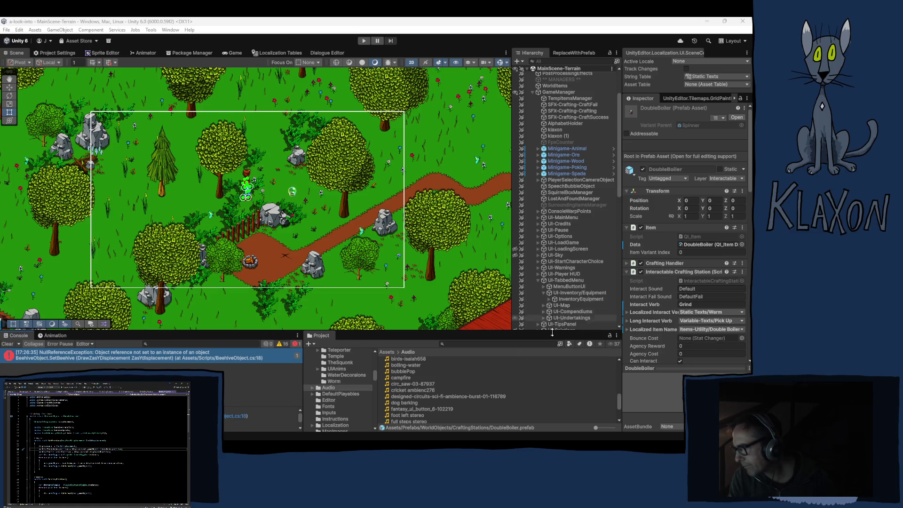
Step: Locate the Spinner parent prefab in CraftingStations and select the Juicer prefab
left_click(687, 126)
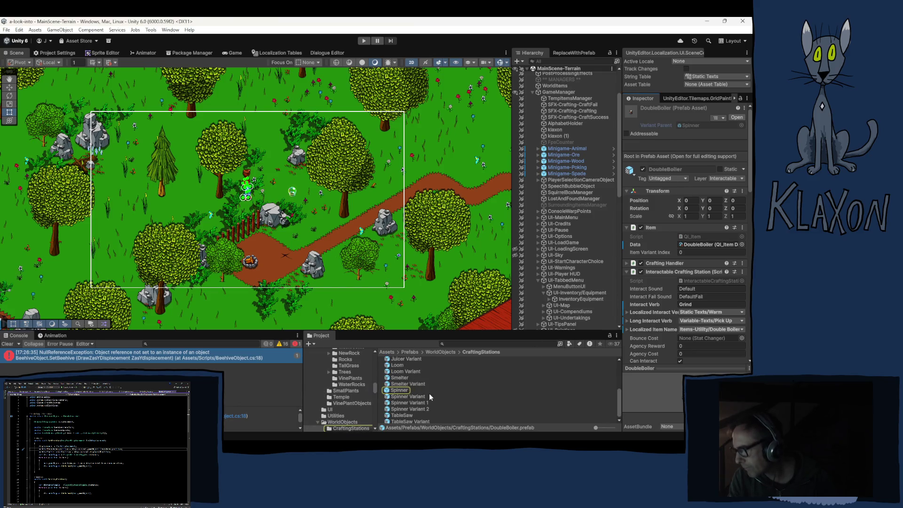
scroll(418, 371, "up", 2)
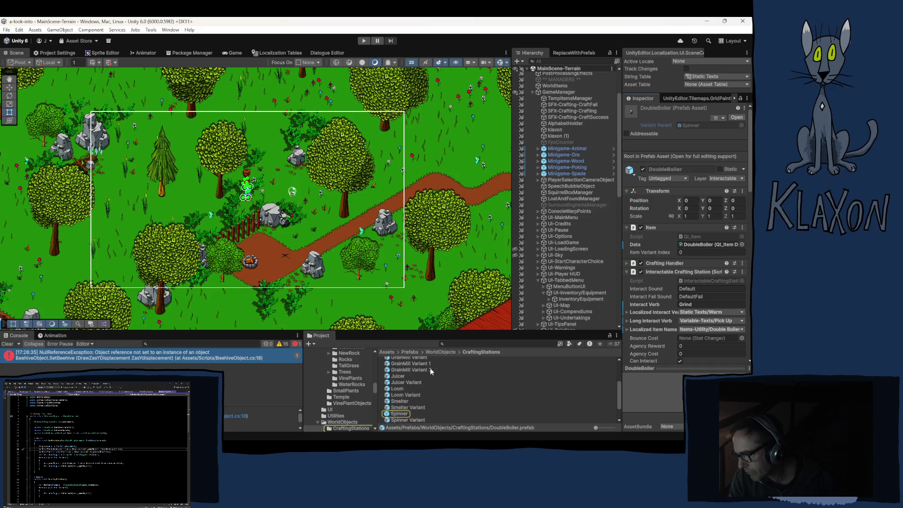
left_click(397, 376)
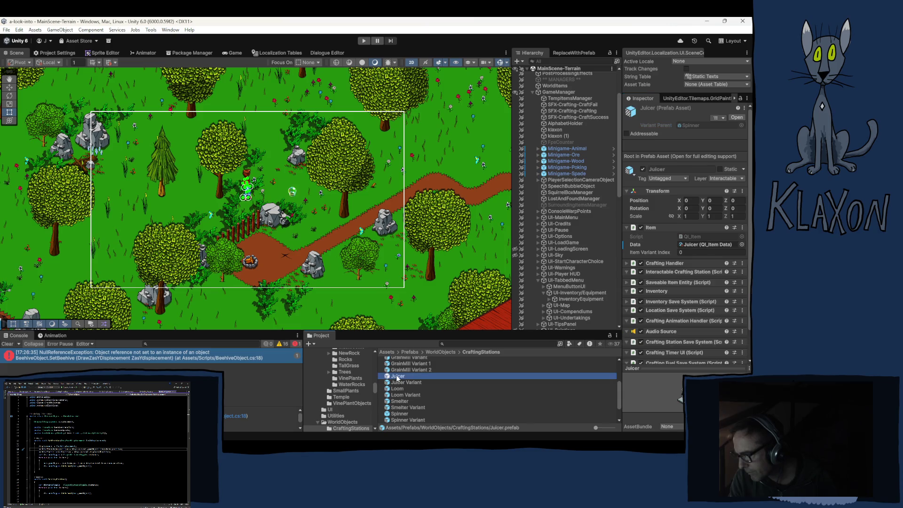